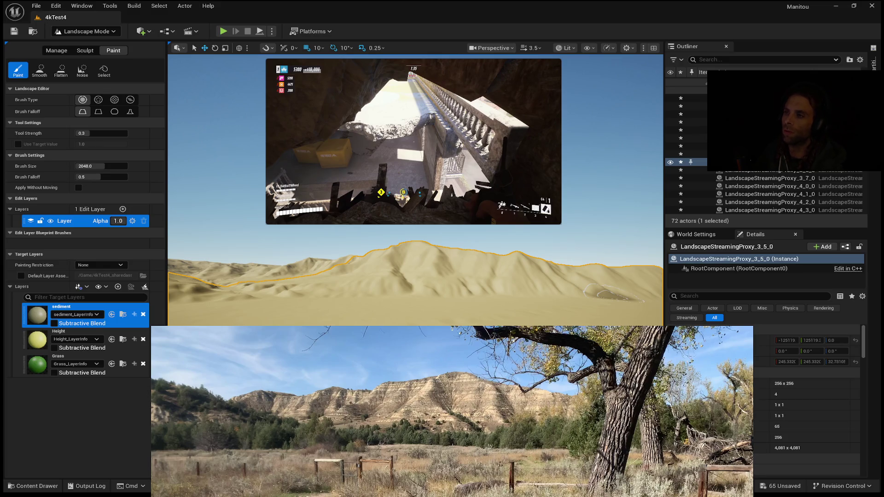
# - Skip the picture-in-picture YouTube video back 10 seconds twice, 20 seconds in total
pyautogui.moveTo(316, 63)
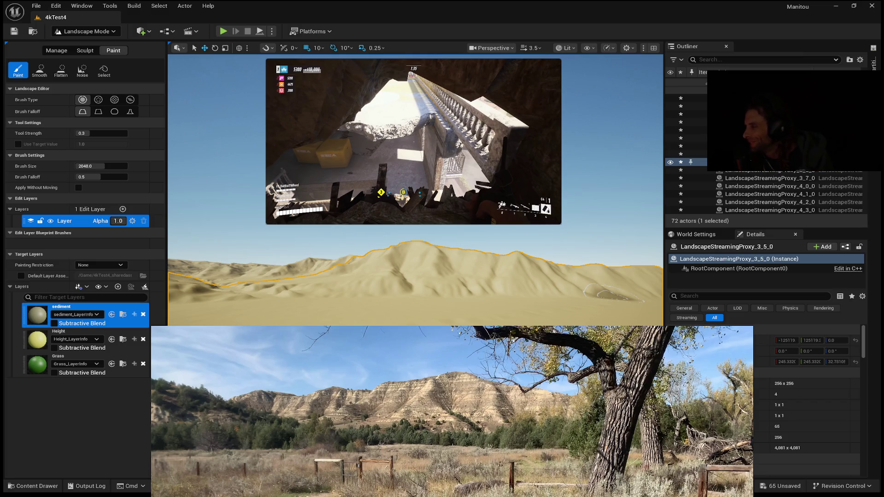
pyautogui.moveTo(424, 128)
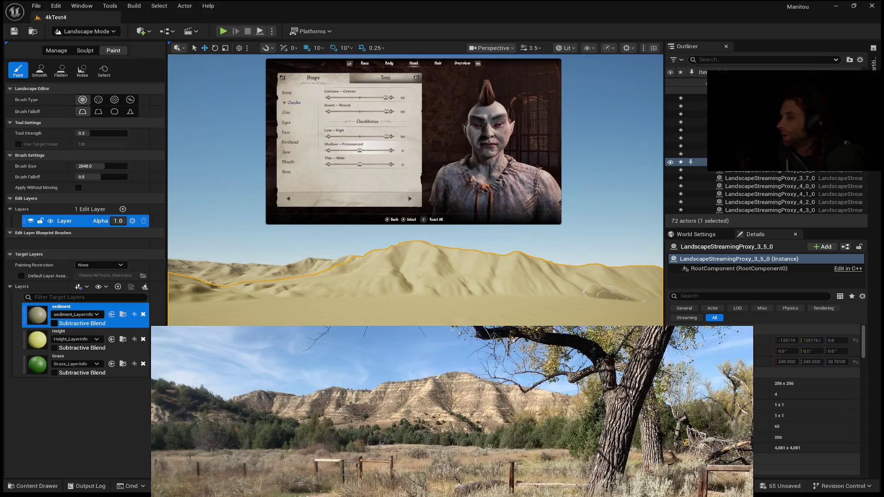
pyautogui.moveTo(346, 172)
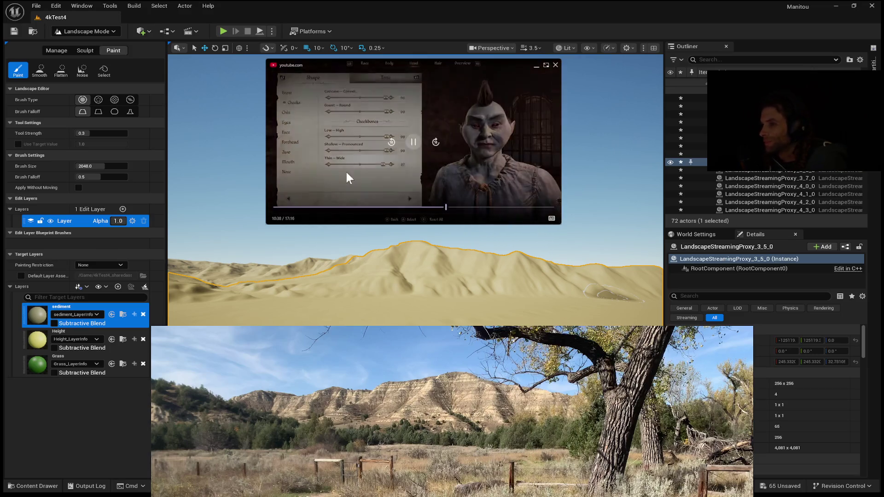
pyautogui.click(392, 143)
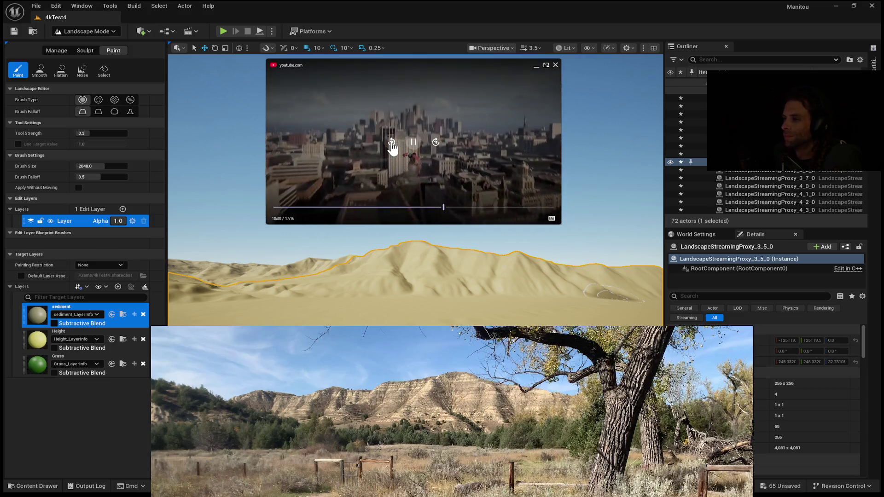
pyautogui.click(392, 143)
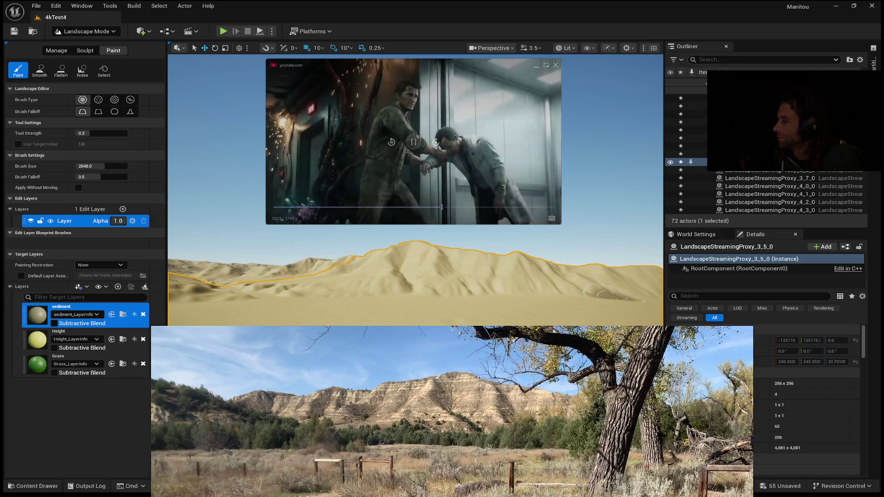
pyautogui.moveTo(477, 141)
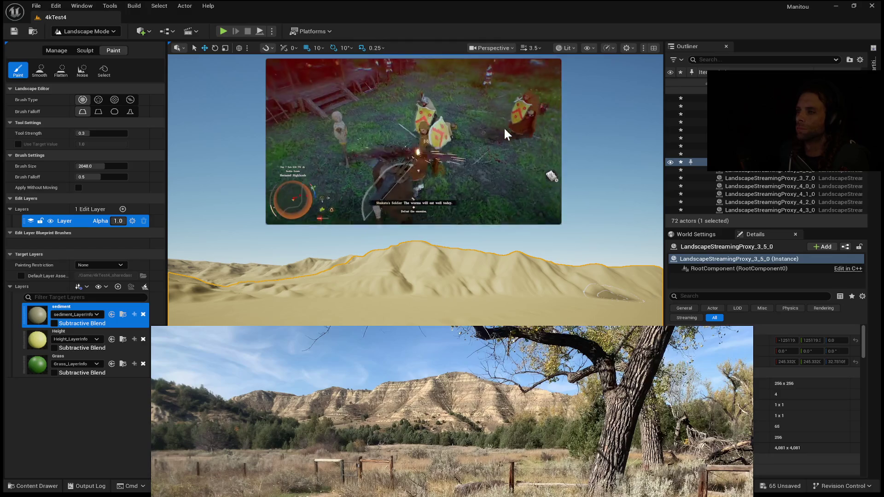
pyautogui.moveTo(503, 129)
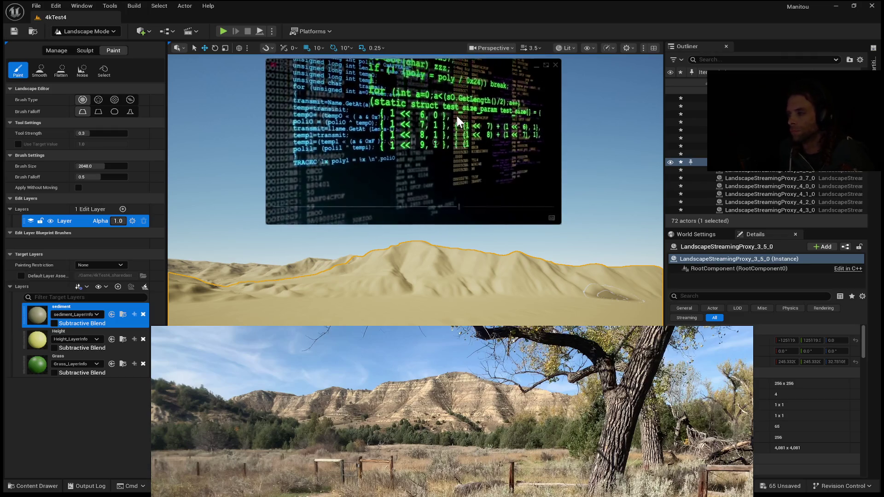
# - Scroll up in the Unreal editor over the sandy 4kTest4 landscape
pyautogui.moveTo(456, 113)
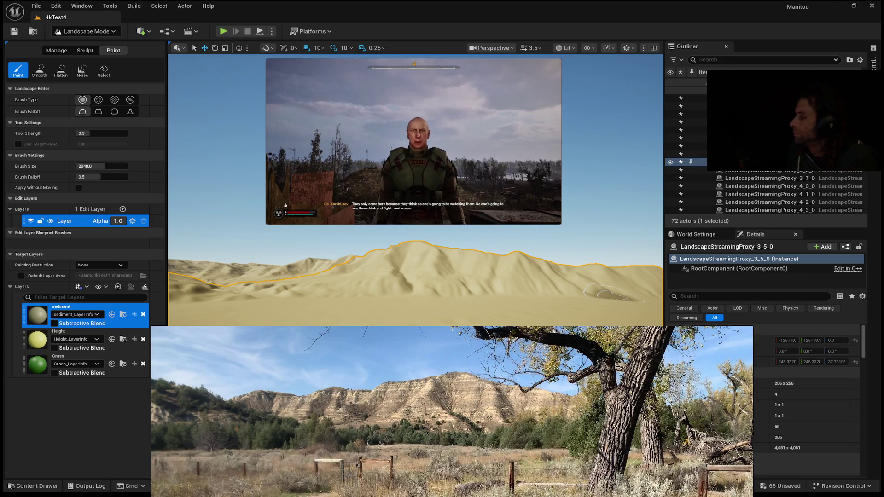
pyautogui.moveTo(414, 142)
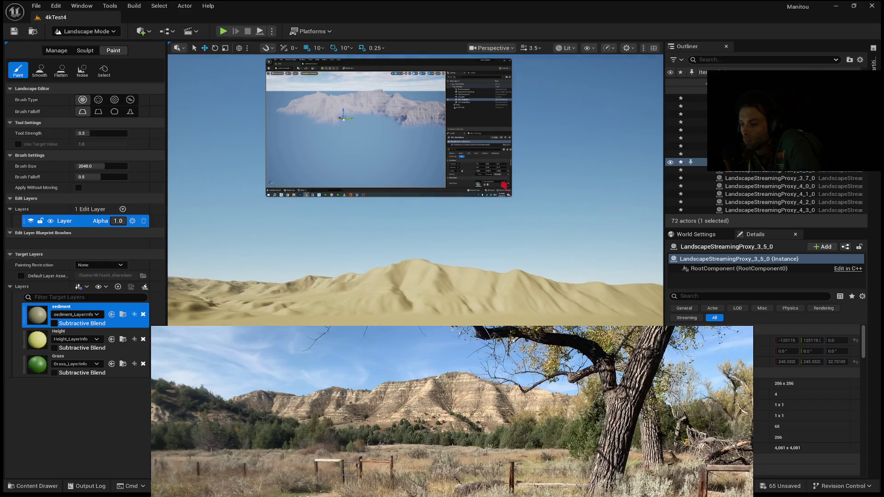
pyautogui.scroll(5, 414, 253)
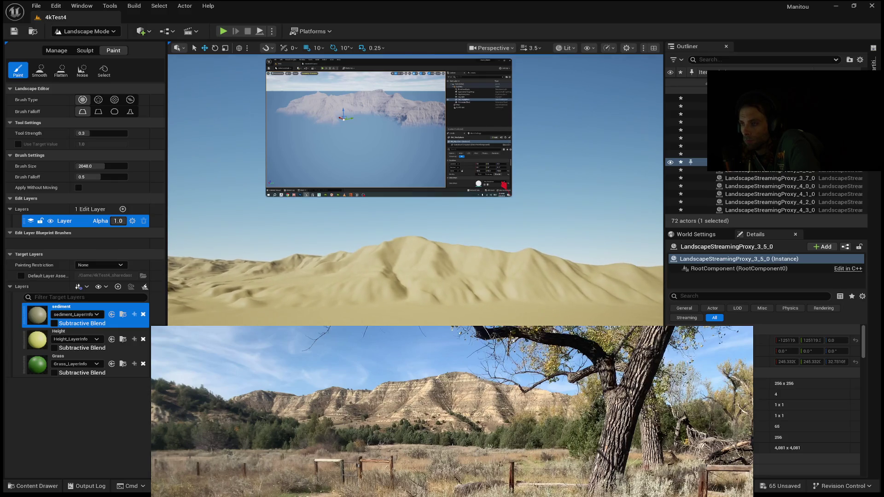
pyautogui.scroll(3, 415, 276)
pyautogui.scroll(5, 414, 268)
pyautogui.scroll(5, 415, 267)
pyautogui.scroll(2, 414, 258)
pyautogui.scroll(4, 414, 257)
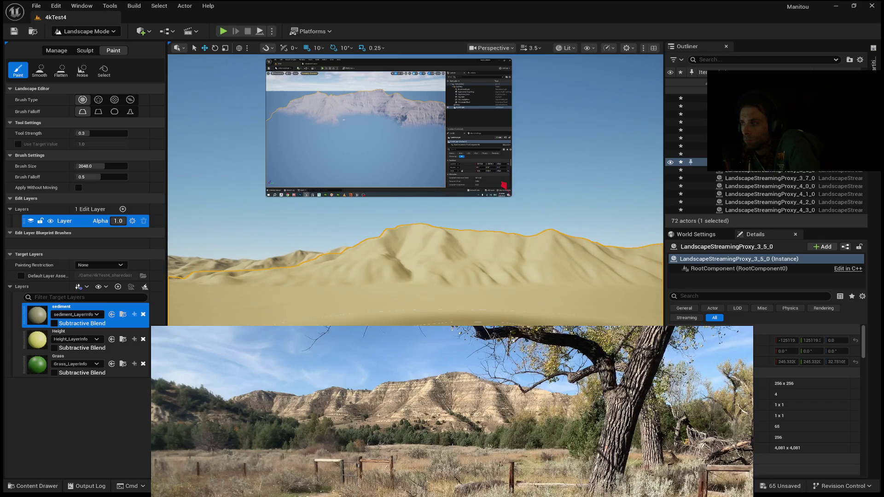
pyautogui.scroll(2, 415, 258)
pyautogui.scroll(-2, 414, 258)
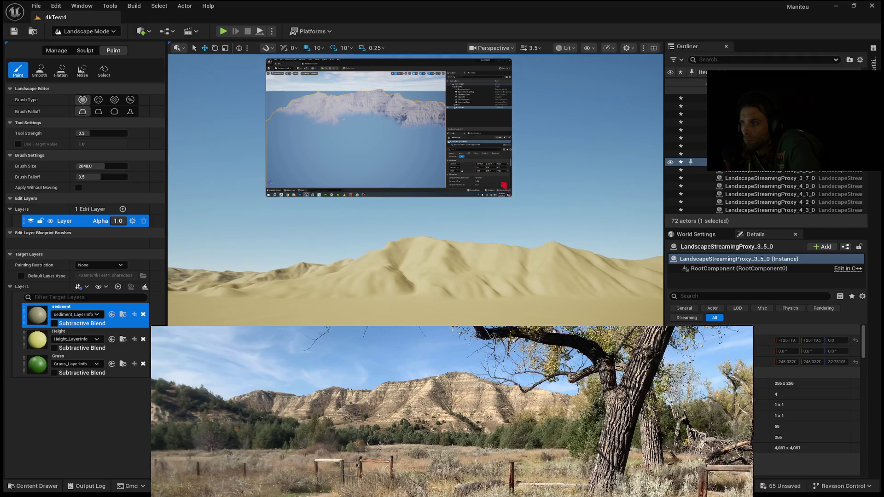
pyautogui.scroll(2, 414, 258)
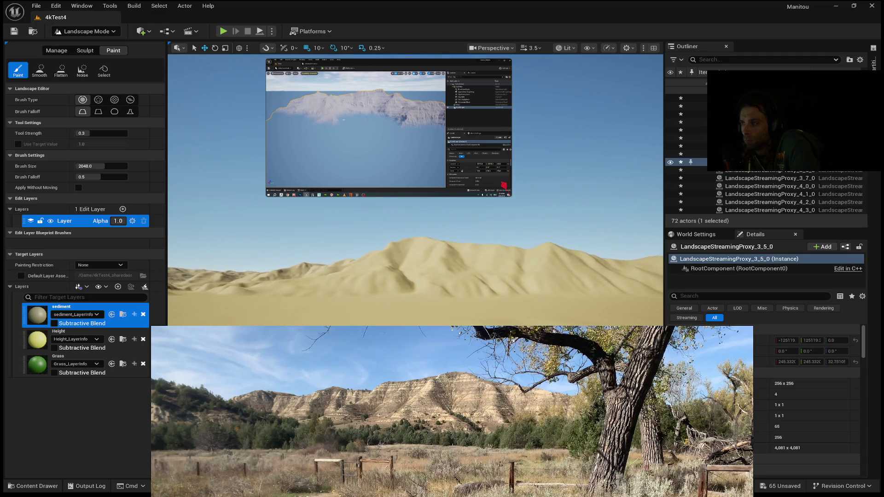
pyautogui.scroll(3, 415, 258)
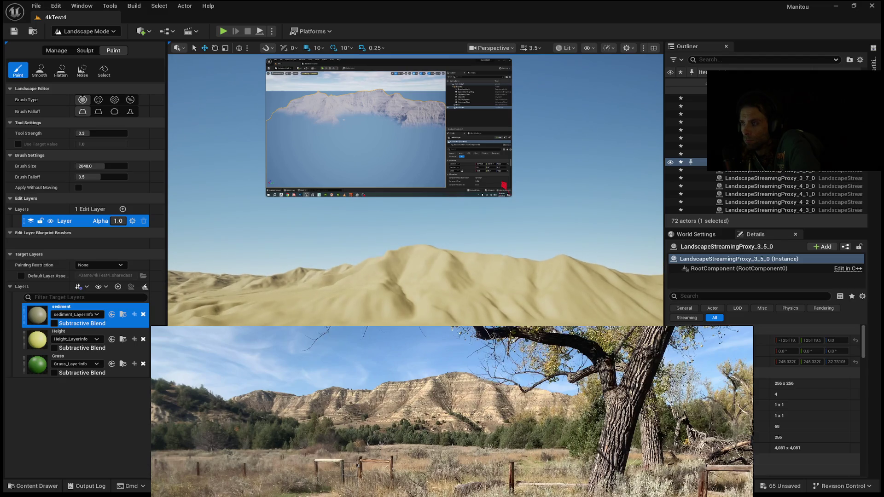
pyautogui.scroll(3, 414, 276)
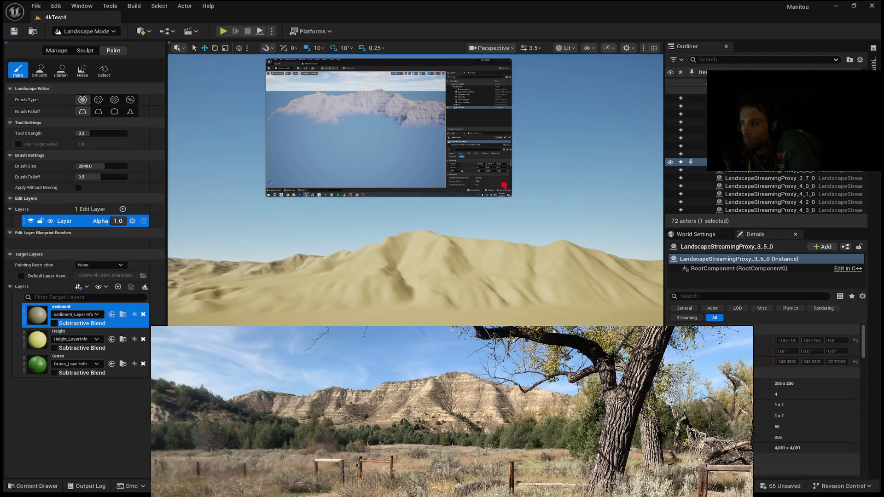
pyautogui.scroll(3, 415, 276)
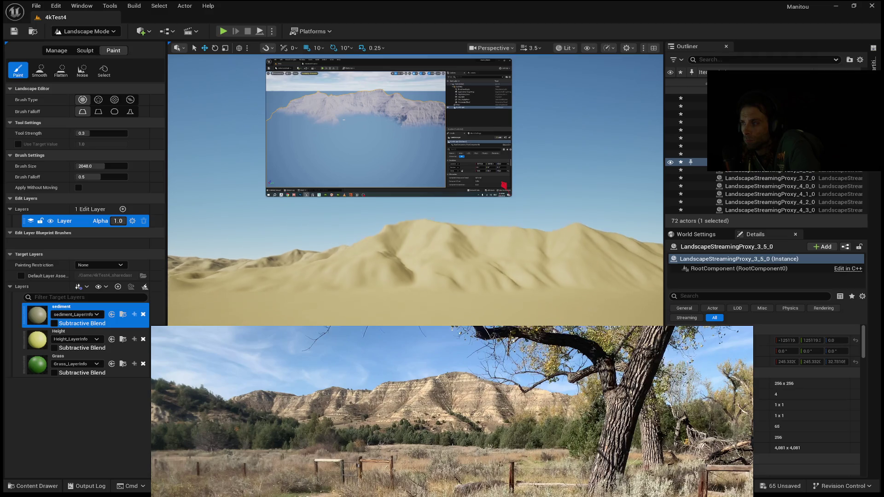
pyautogui.scroll(-3, 415, 277)
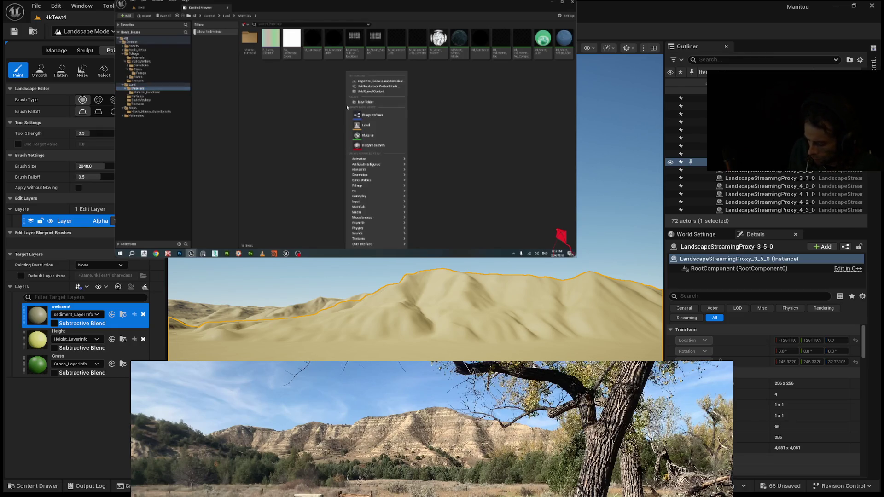
# - Create a new material asset named M_Landscape_Test in the folder and open it for editing
pyautogui.click(368, 136)
pyautogui.write('M')
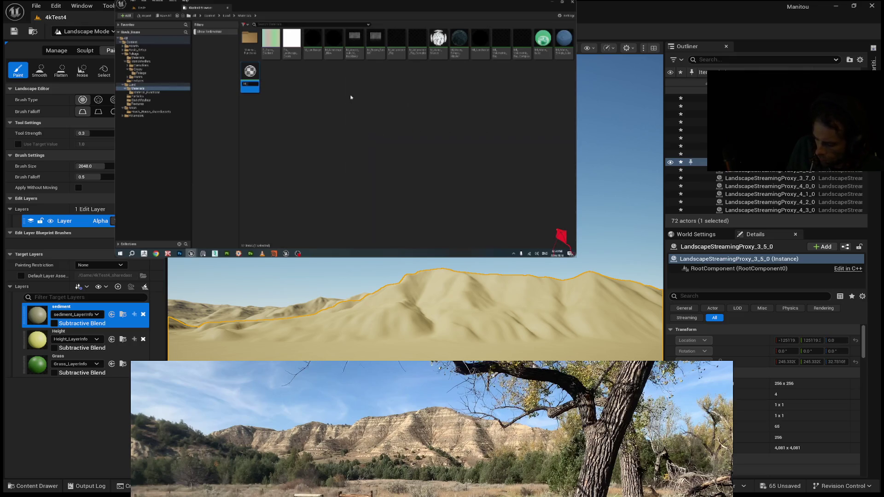
pyautogui.write('_sedi')
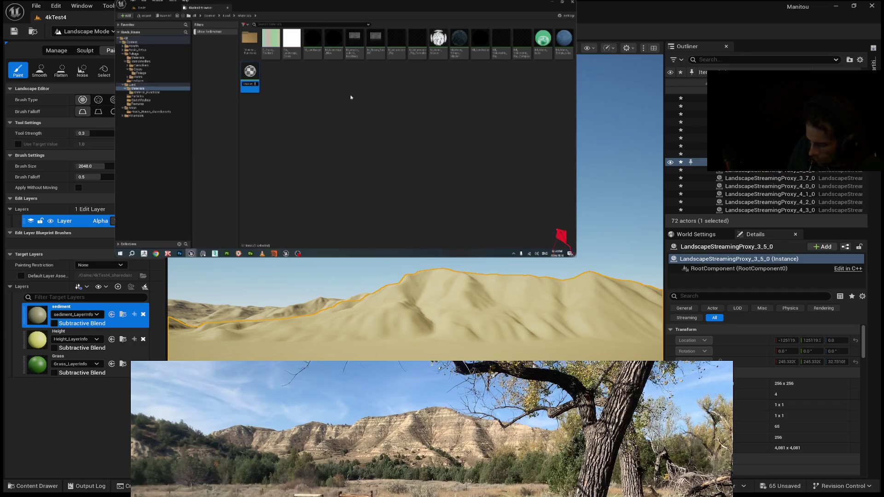
pyautogui.press('Return')
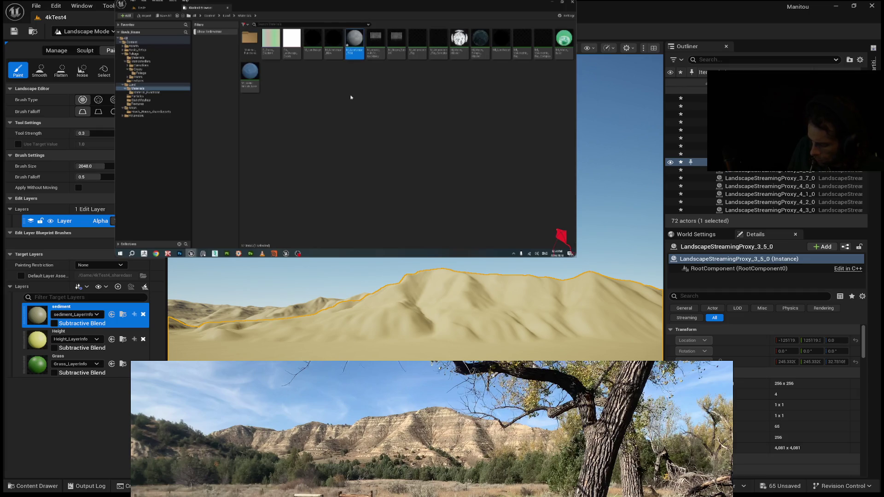
pyautogui.press('Return')
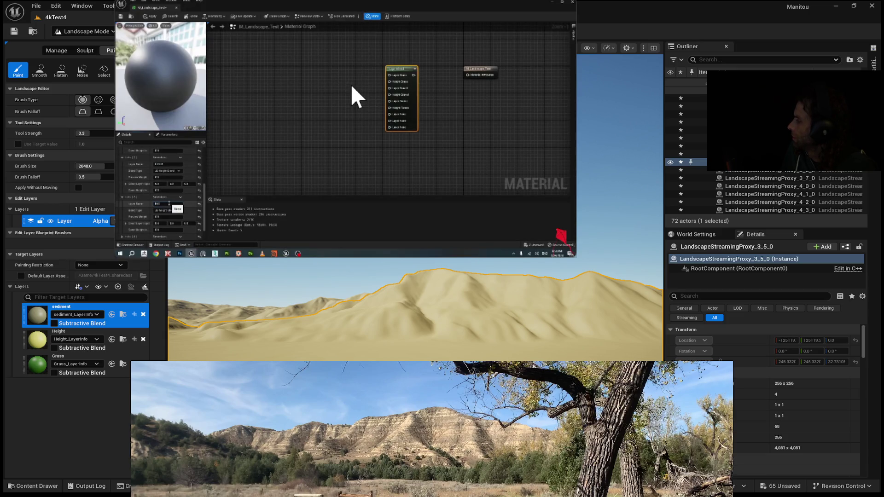
# - Add layer entries to the Layer Blend node's Layers array and set their names and blend types
pyautogui.moveTo(385, 58)
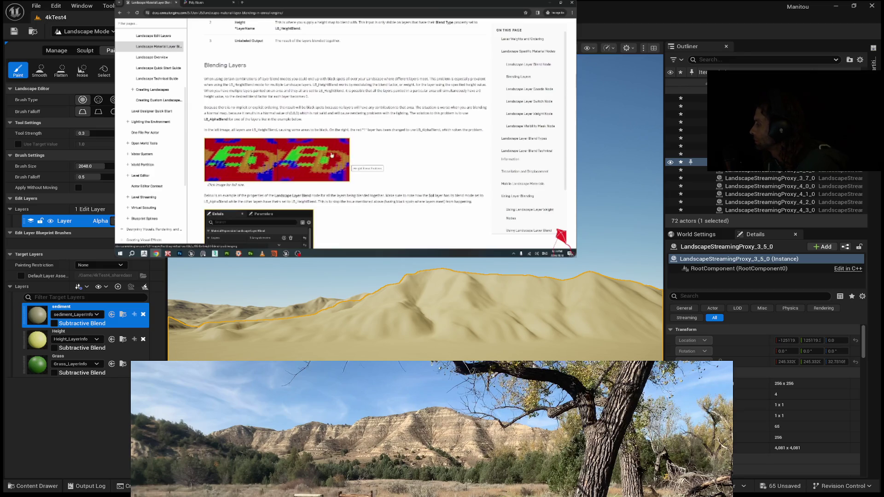
# - Read the Blending Layers section of the Layer Blending docs, then return to the material graph
pyautogui.moveTo(482, 81)
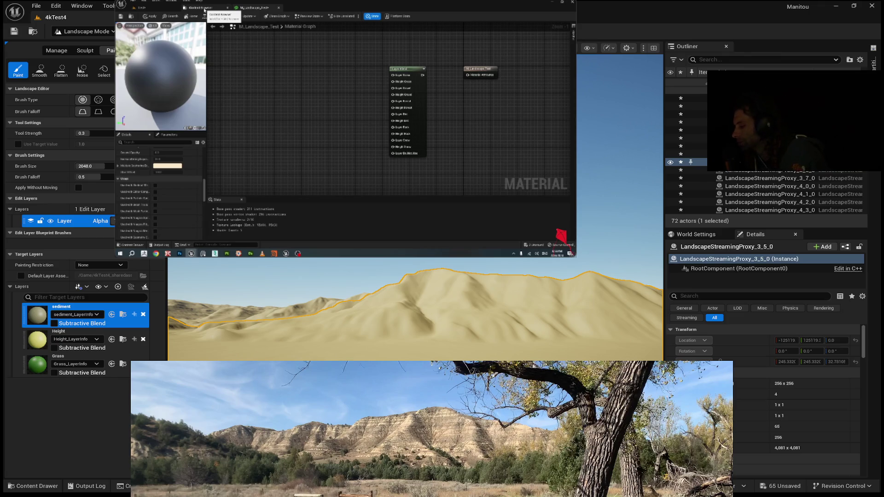
# - Check the material assets in the Content Drawer, then go back to the M_Landscape_Test graph to save it
pyautogui.click(204, 8)
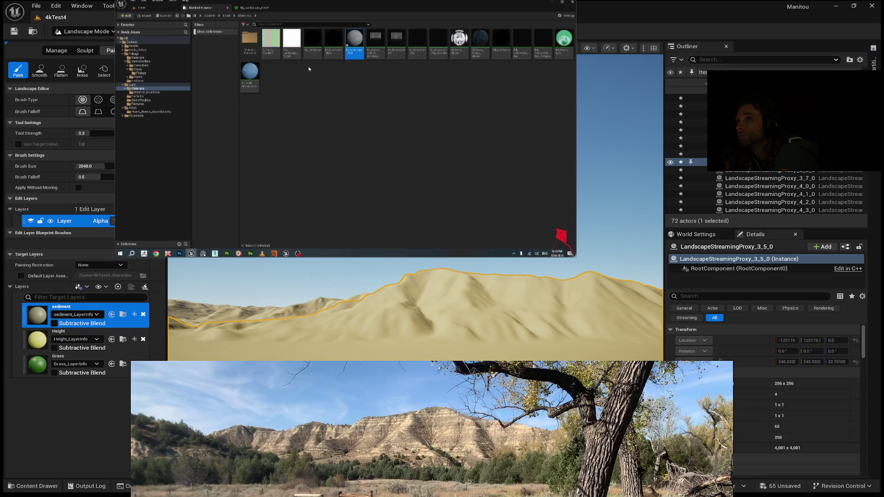
pyautogui.click(252, 8)
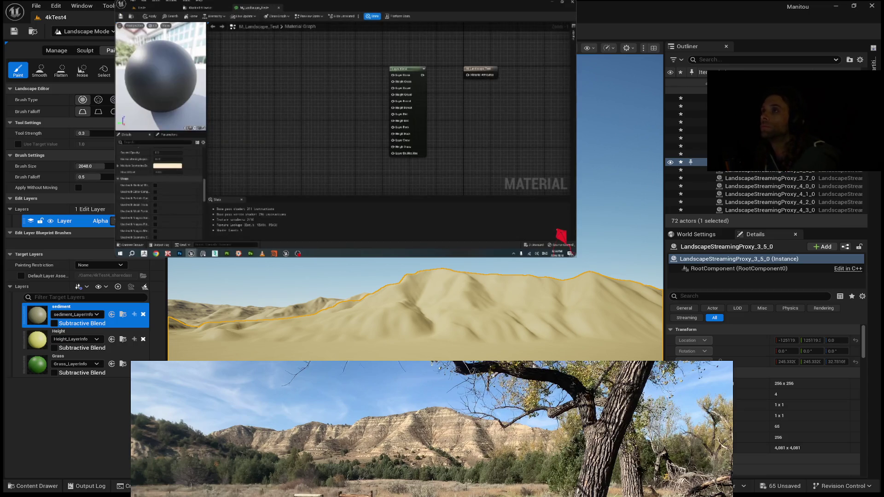
pyautogui.moveTo(320, 153)
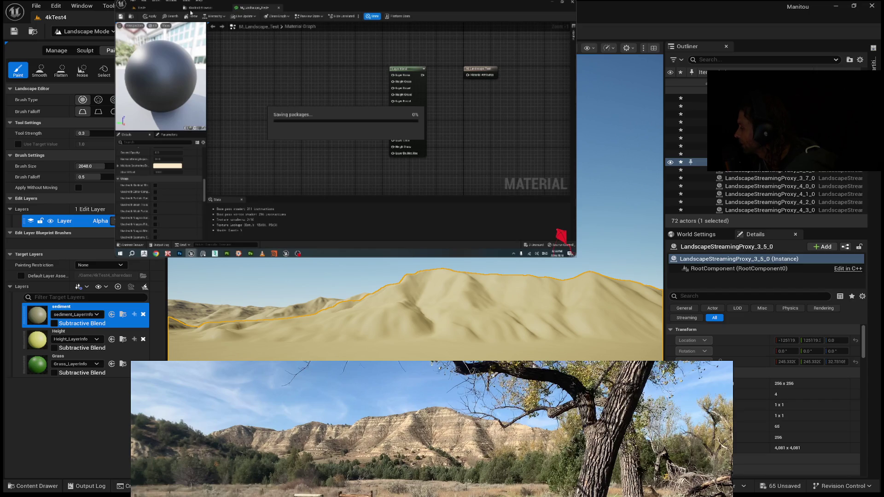
# - Enlarge the tutorial video window toward the lower-right corner and resume its playback
pyautogui.moveTo(577, 258); pyautogui.dragTo(883, 436)
pyautogui.press('space')
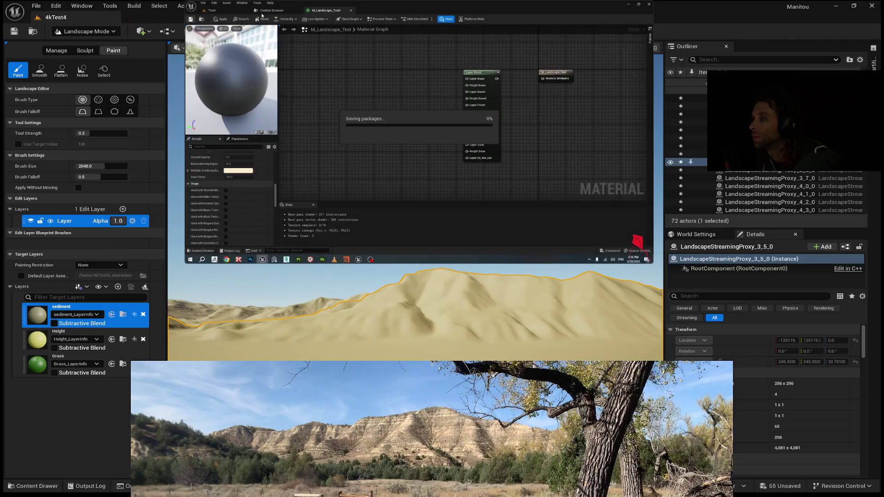
pyautogui.moveTo(416, 139)
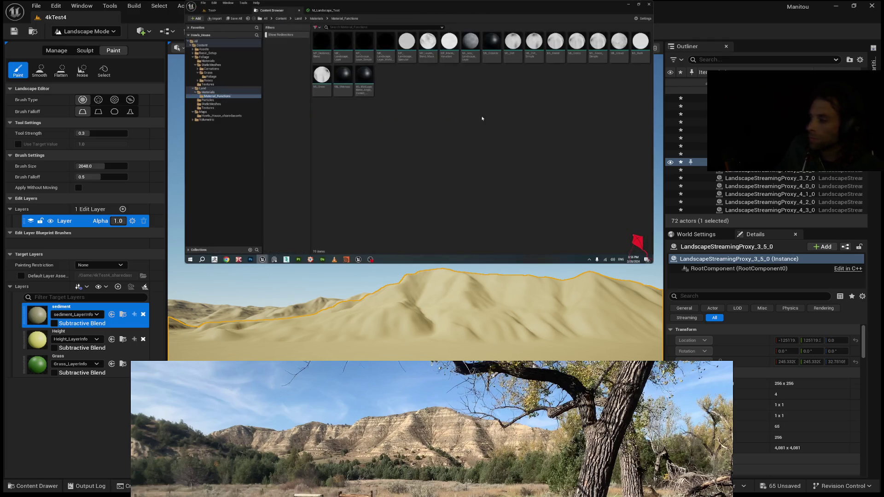
pyautogui.moveTo(461, 143)
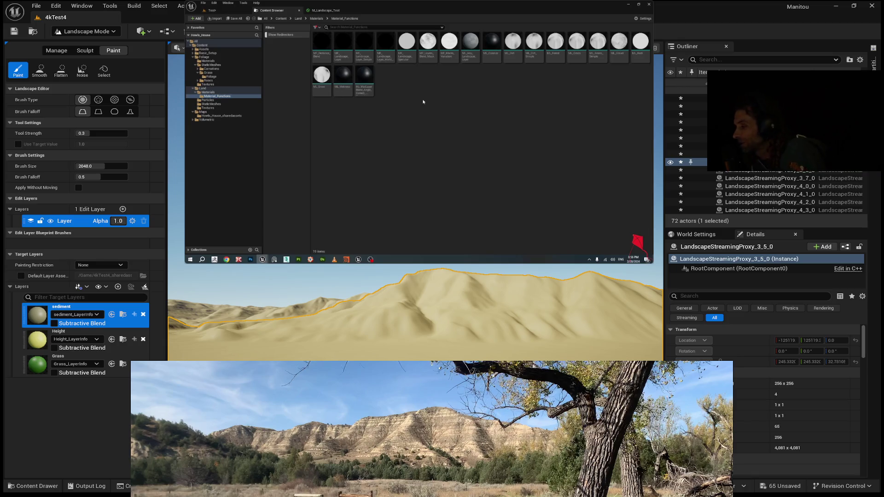
pyautogui.click(423, 102)
pyautogui.click(420, 131)
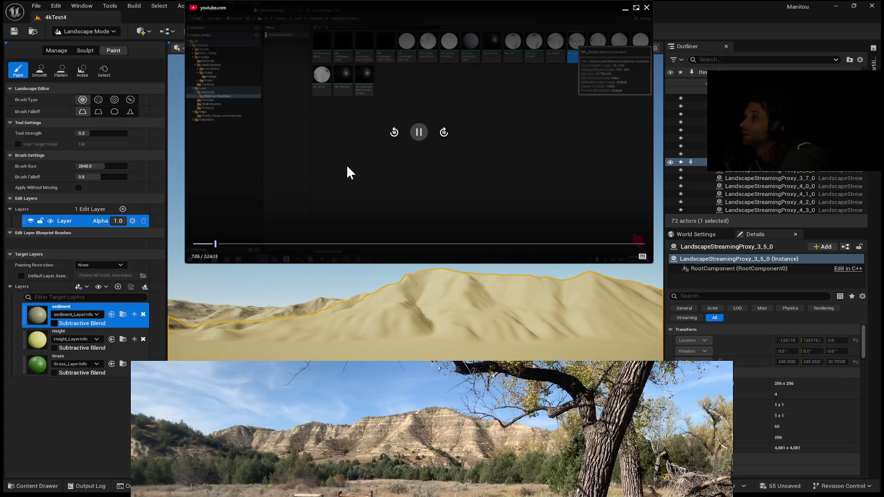
pyautogui.moveTo(341, 158)
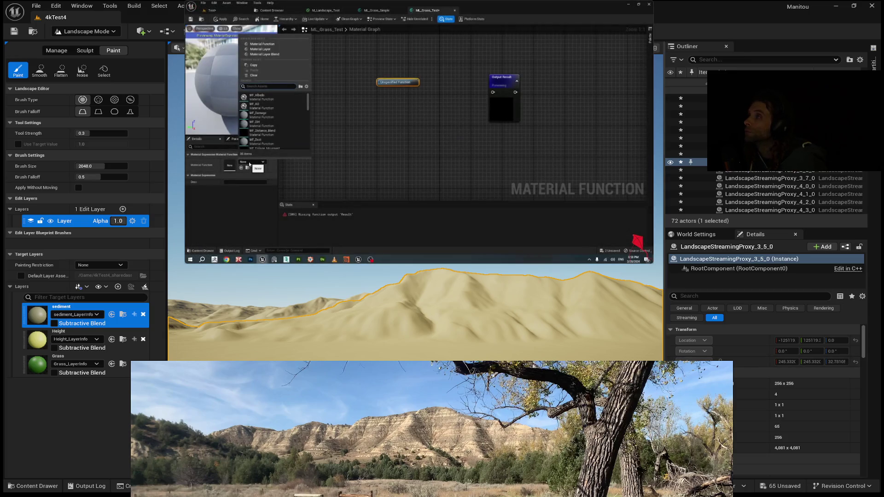
# - Pause the tutorial video at 8:30 and switch Landscape Mode to Manage with its import settings
pyautogui.moveTo(415, 146)
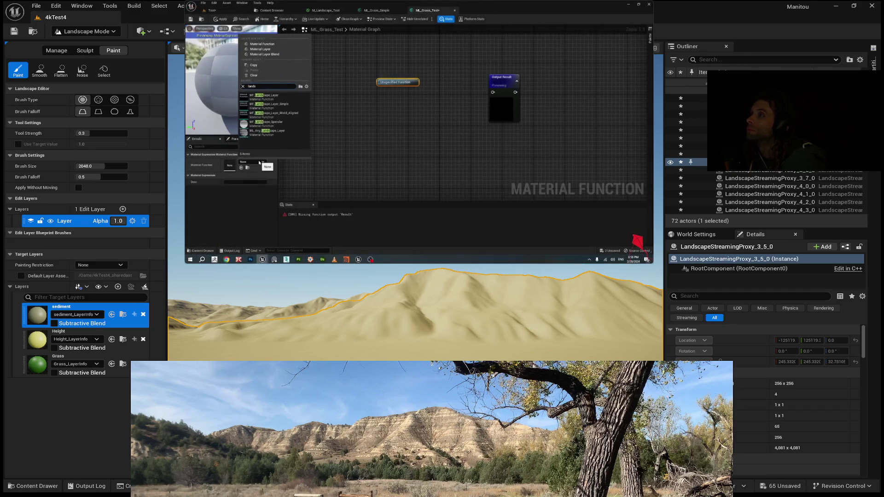
pyautogui.click(398, 141)
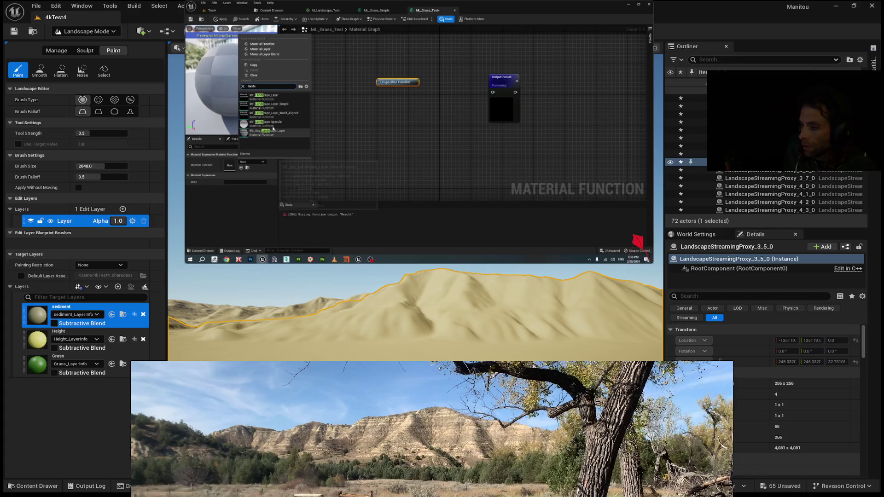
pyautogui.click(58, 51)
pyautogui.click(41, 70)
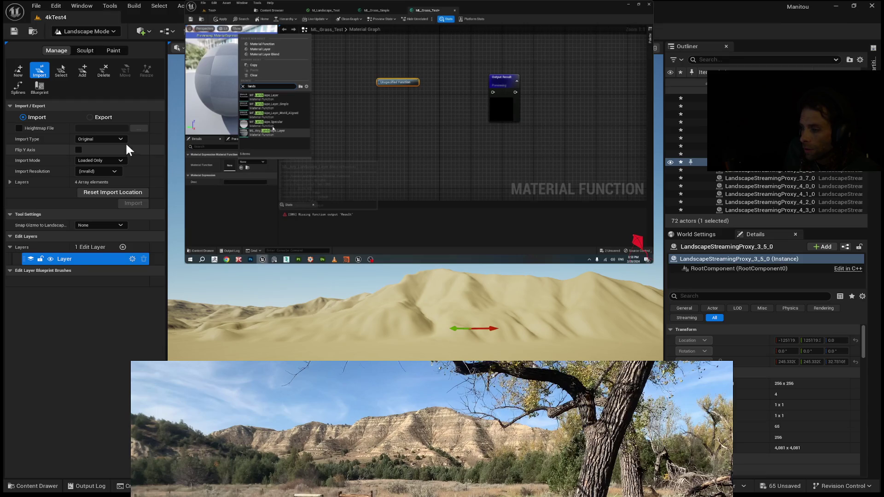
# - Expand the import target layers and enable file import for the sediment layer
pyautogui.click(10, 183)
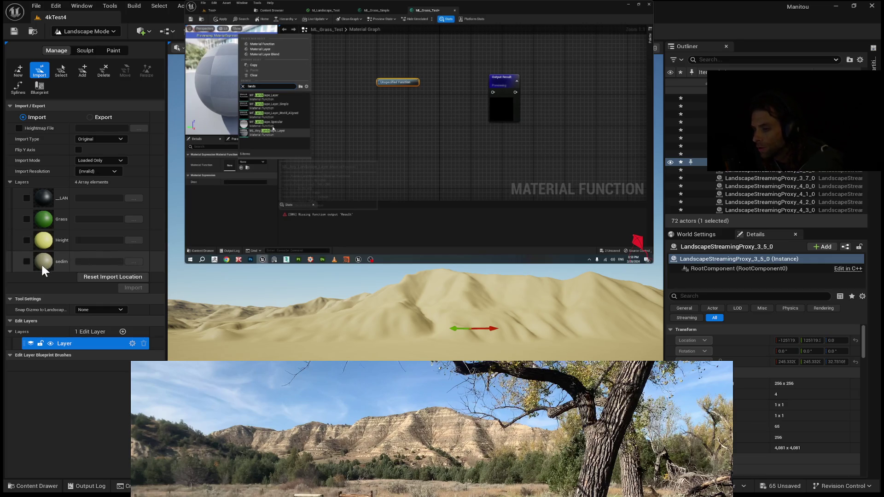
pyautogui.click(26, 261)
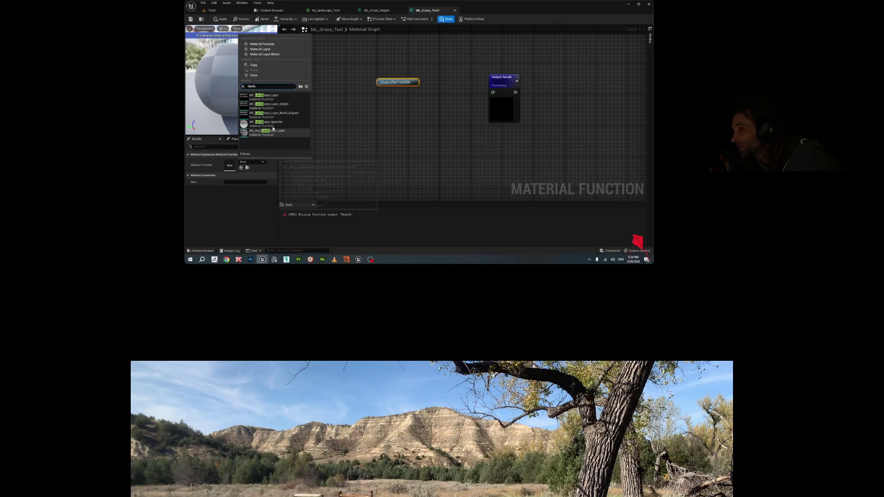
# - Resume the paused tutorial in the YouTube picture-in-picture player
pyautogui.click(419, 133)
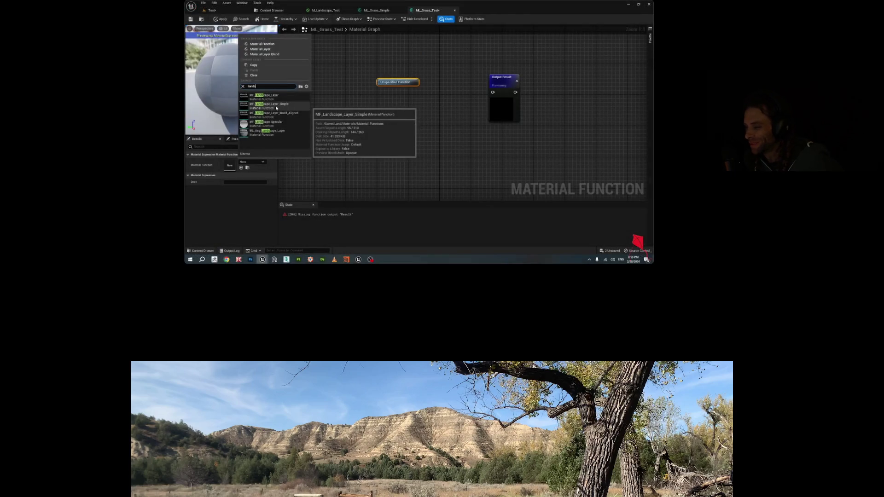
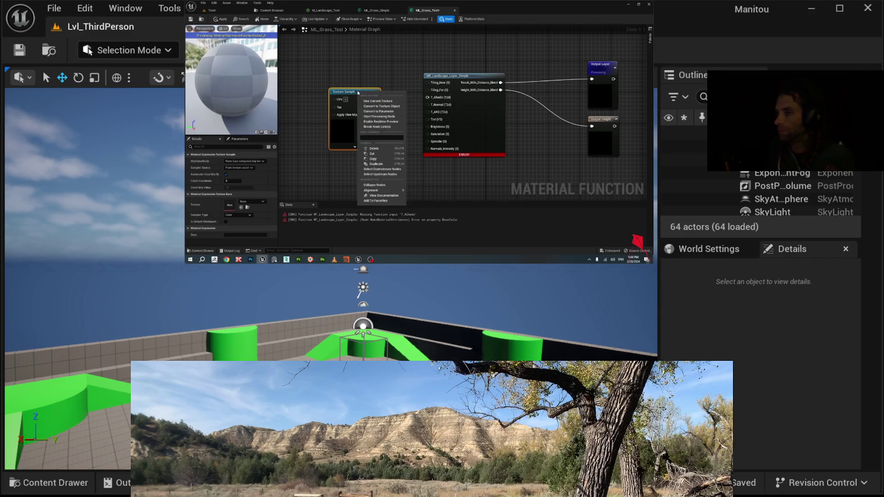
# - Pause the tutorial video before returning to the Unreal editor
pyautogui.click(404, 131)
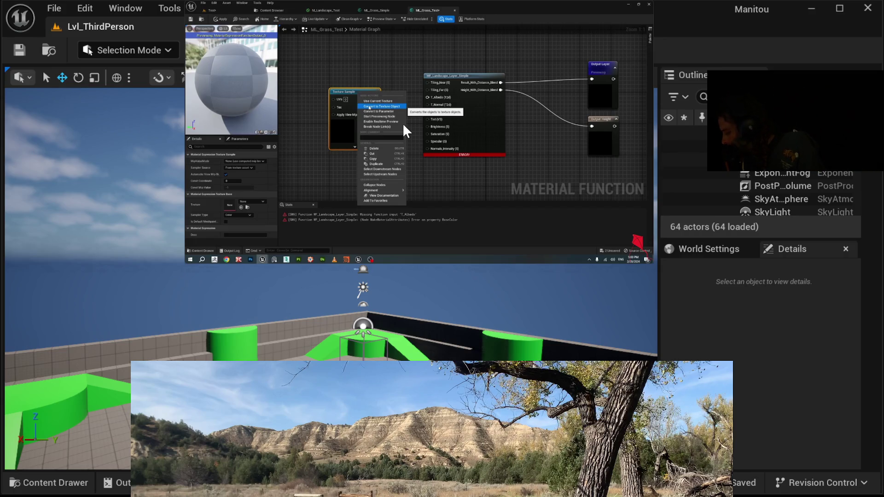
pyautogui.click(402, 123)
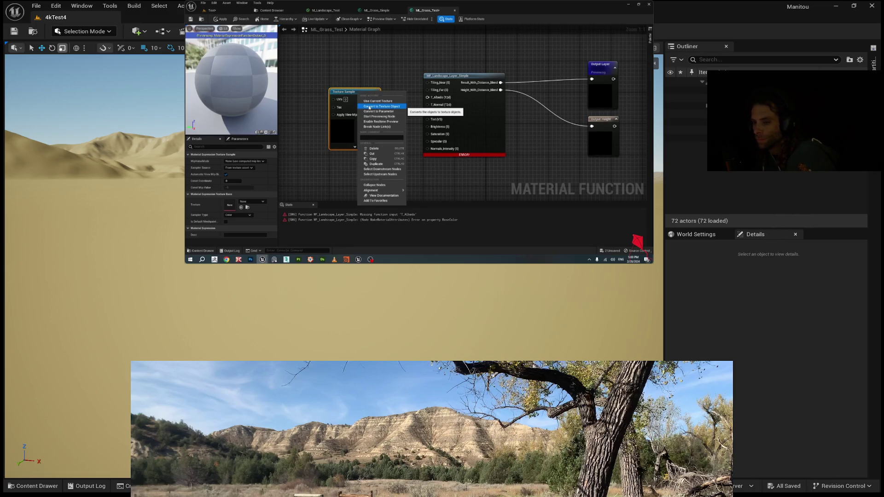
# - Enter Landscape Mode with Shift+2 and show the Paint tab's target layers
pyautogui.hotkey('shift', '2')
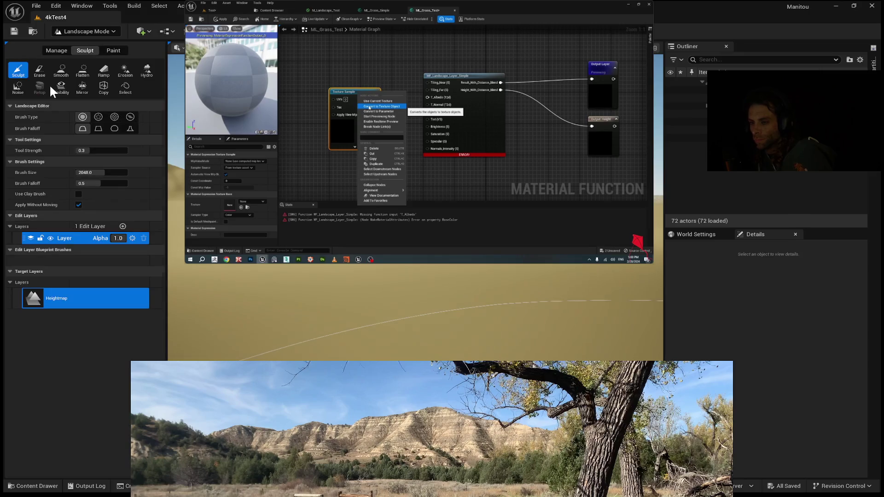
pyautogui.click(103, 47)
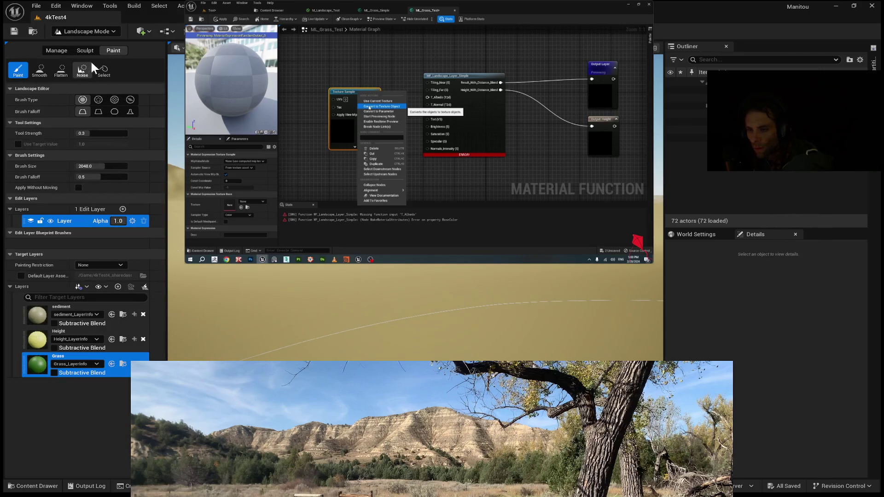
pyautogui.click(10, 198)
pyautogui.click(10, 198)
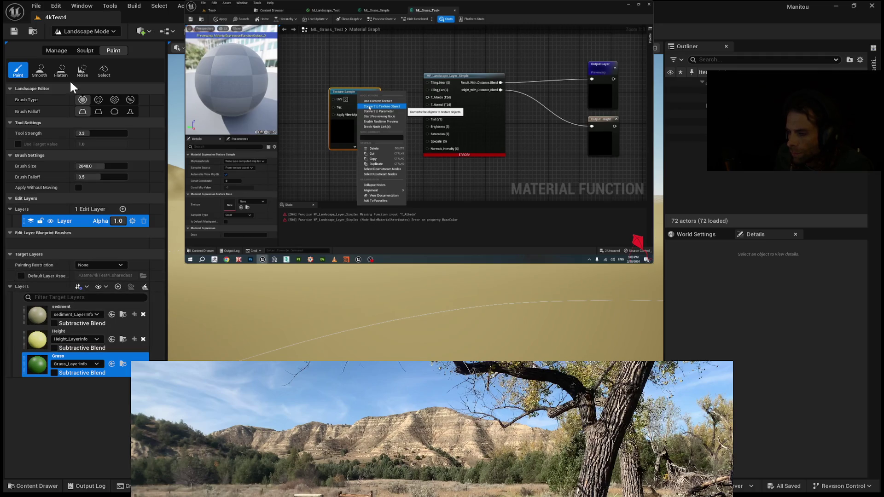
# - In Manage > Import, expand Layers and tick the sediment layer
pyautogui.click(63, 49)
pyautogui.click(40, 70)
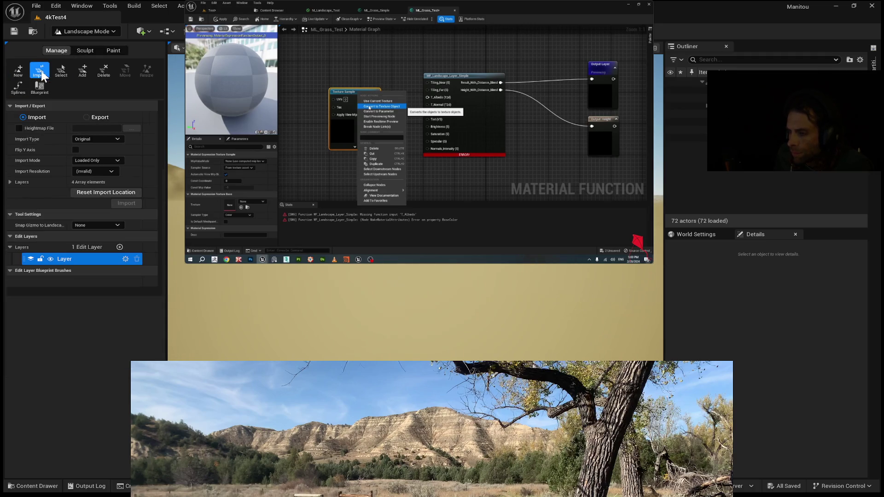
pyautogui.click(11, 181)
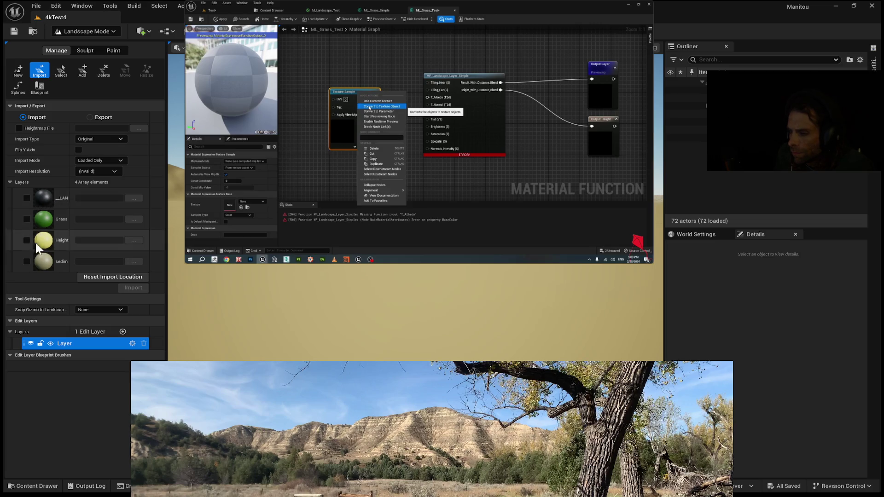
pyautogui.click(26, 261)
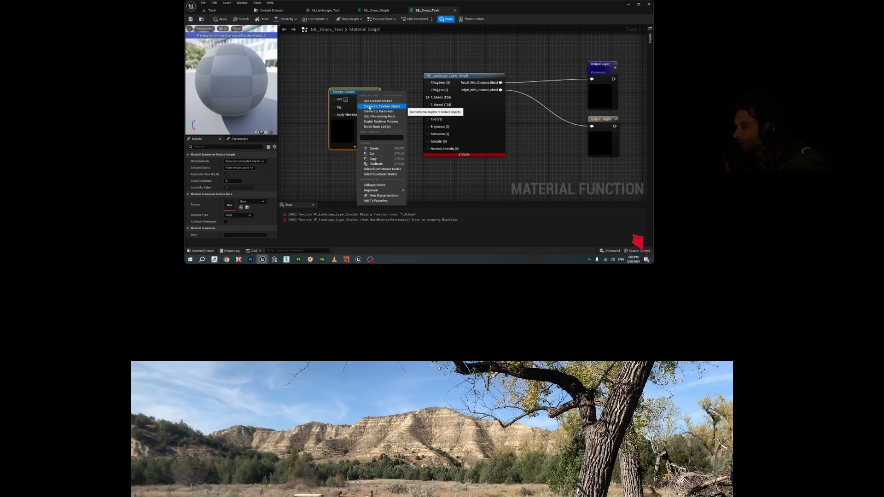
# - Pause and resume the tutorial video with the spacebar
pyautogui.press('space')
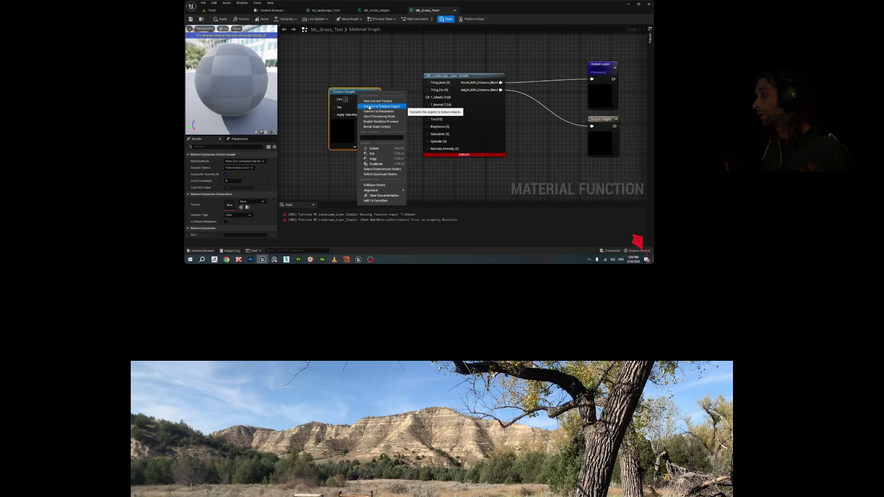
pyautogui.press('space')
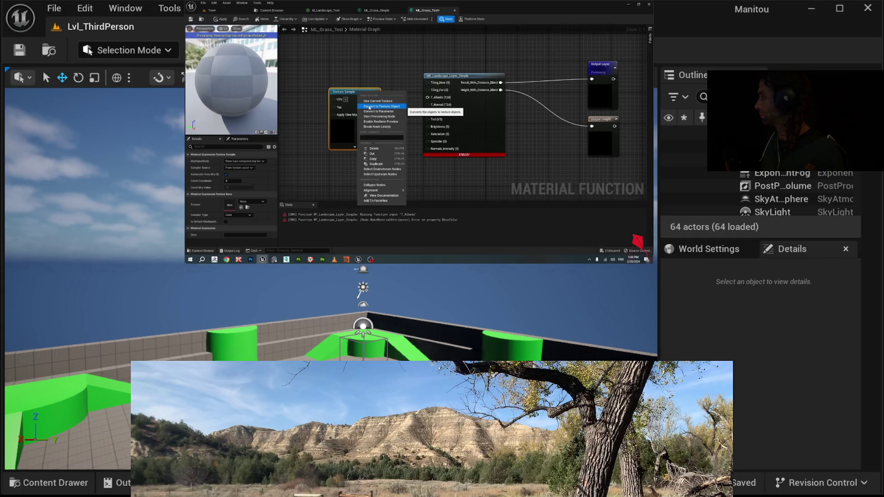
# - Bring the Unreal editor window with the 4kTest4 desert level to the front
pyautogui.moveTo(436, 42)
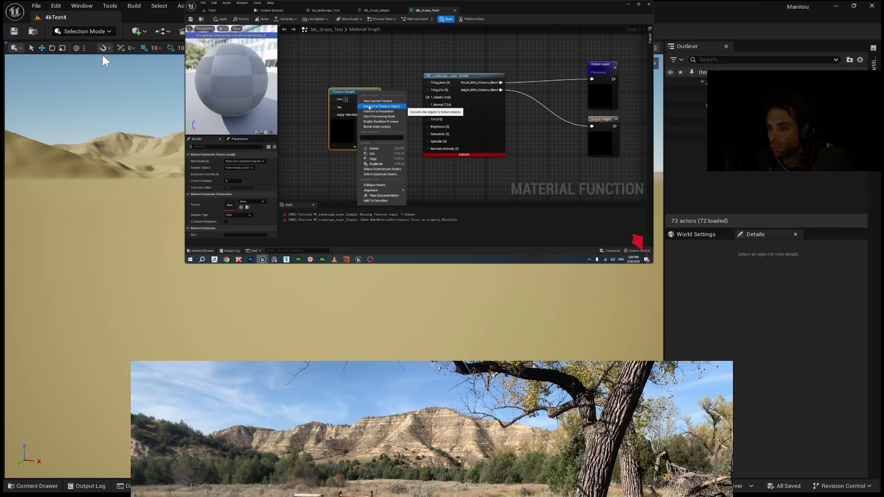
# - In Landscape Mode's Manage > Import settings, expand Layers and include the sediment layer
pyautogui.hotkey('shift', '2')
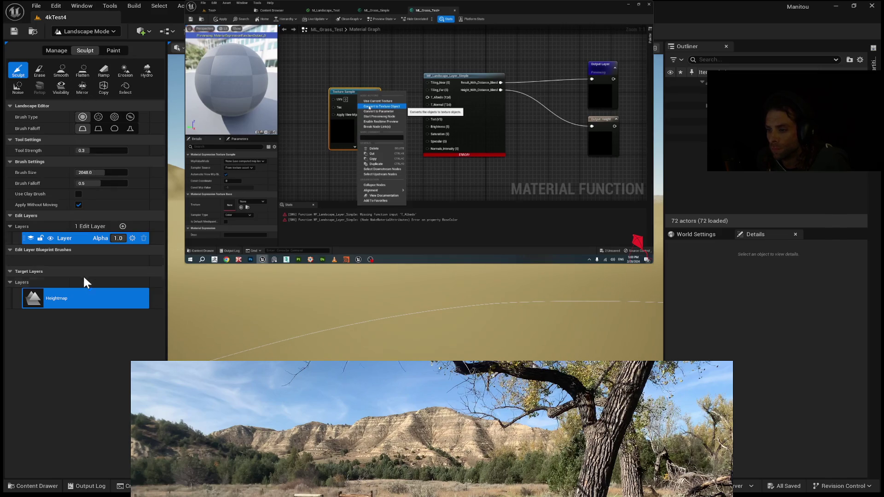
pyautogui.click(56, 50)
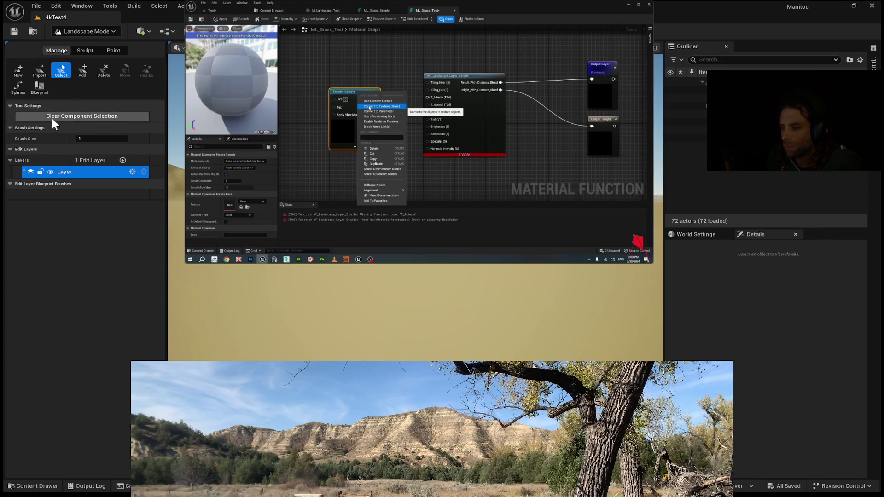
pyautogui.click(39, 73)
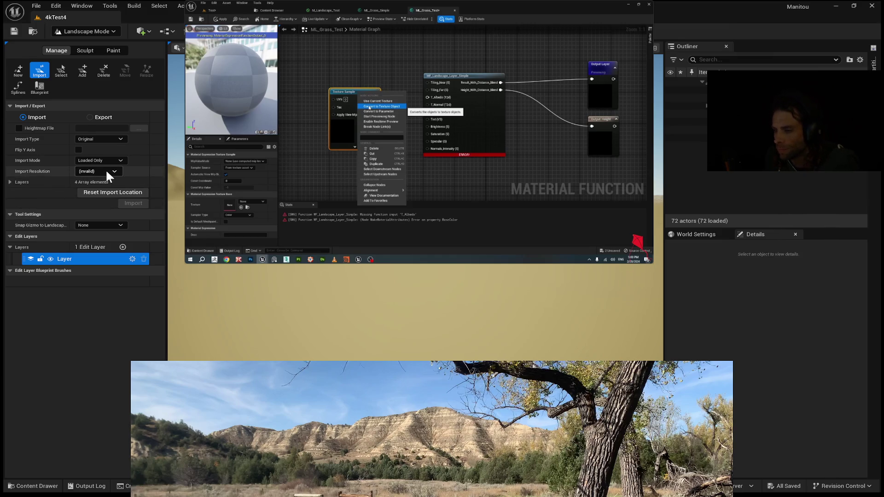
pyautogui.click(13, 181)
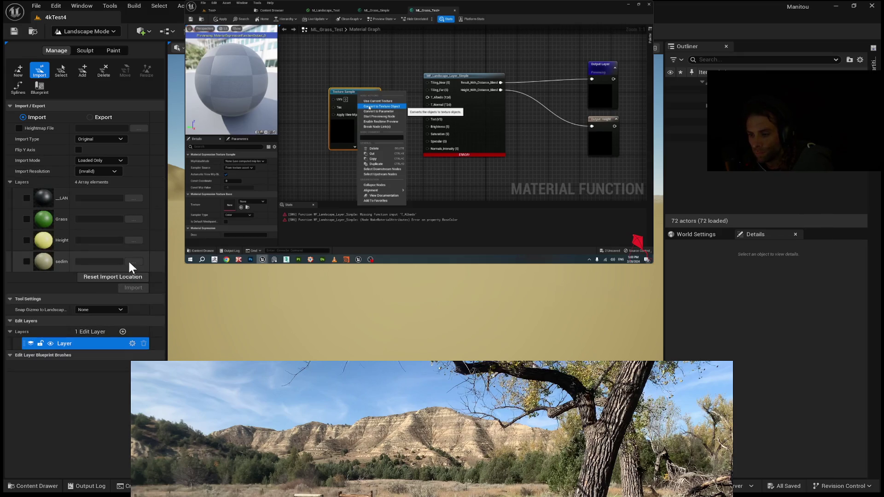
pyautogui.click(27, 262)
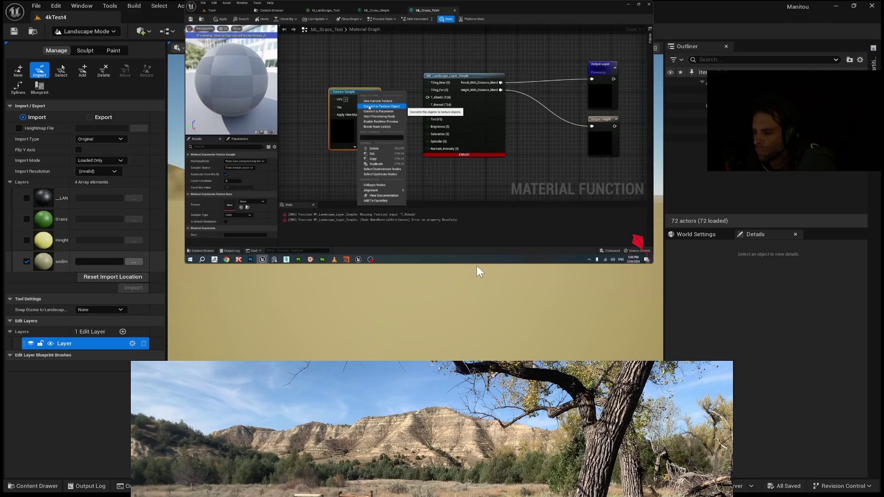
# - Set the heightmap Import Type to Original and select the Landscape in the Outliner
pyautogui.click(111, 157)
pyautogui.click(117, 139)
pyautogui.click(114, 150)
pyautogui.click(119, 138)
pyautogui.click(115, 157)
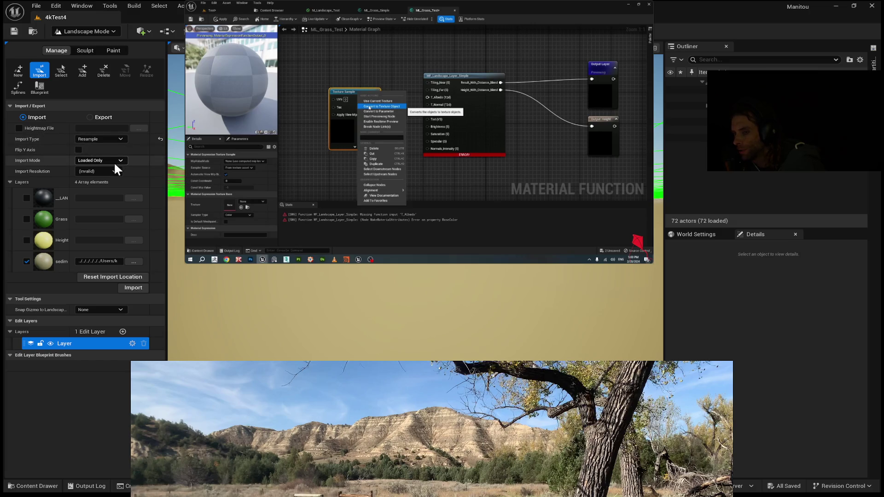
pyautogui.click(117, 139)
pyautogui.click(117, 146)
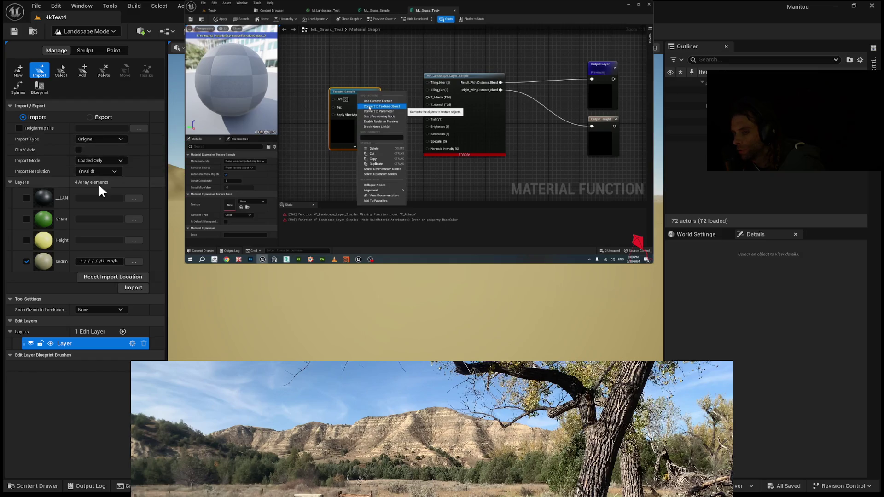
pyautogui.click(690, 106)
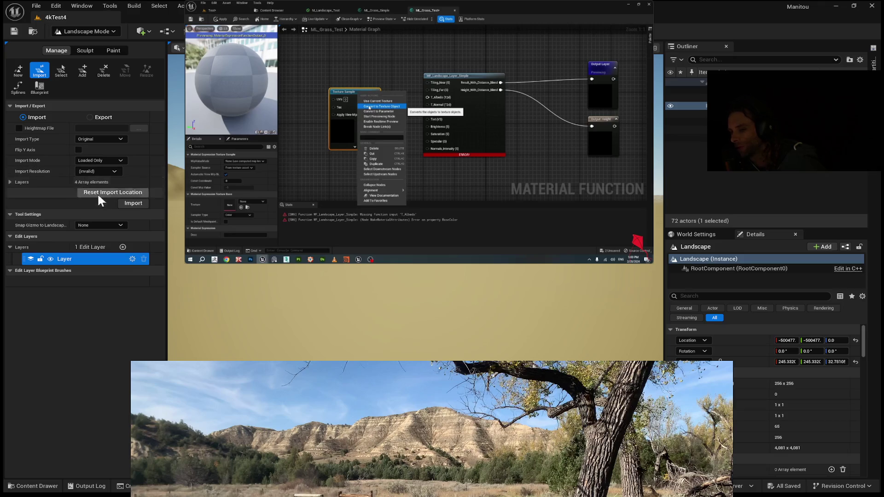
# - Expand the four import layers and uncheck the sedim layer
pyautogui.click(10, 181)
pyautogui.click(10, 181)
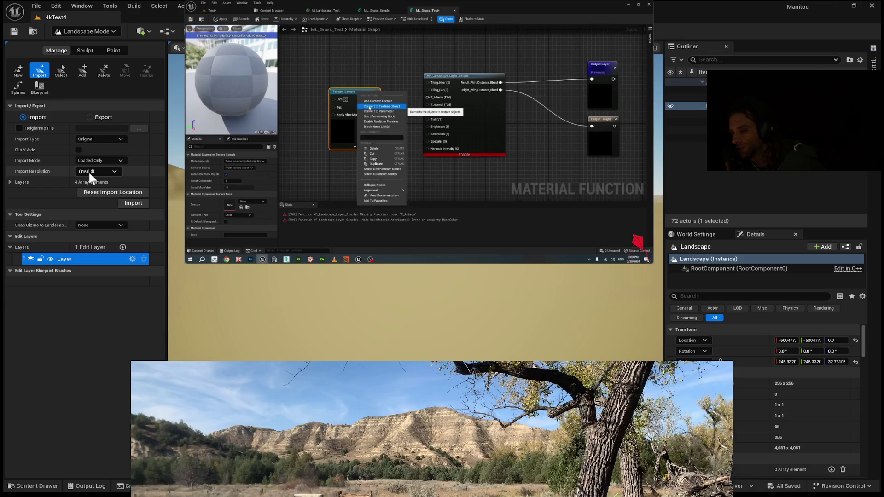
pyautogui.click(10, 182)
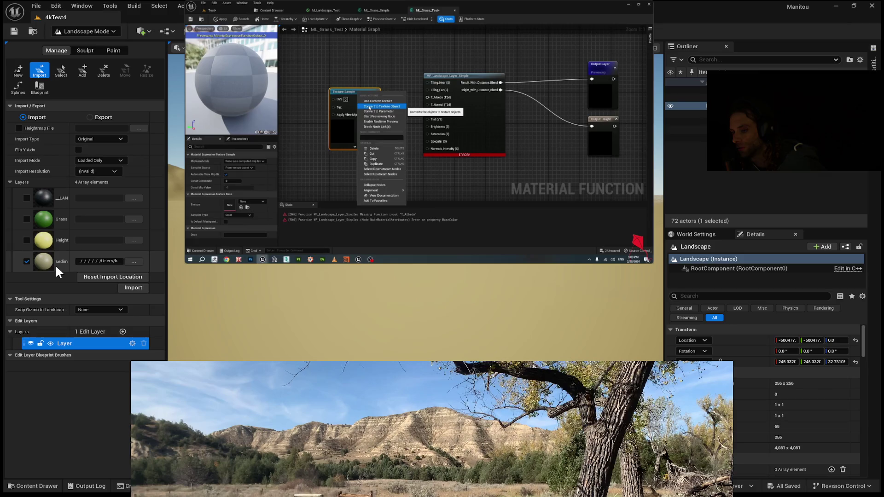
pyautogui.click(27, 260)
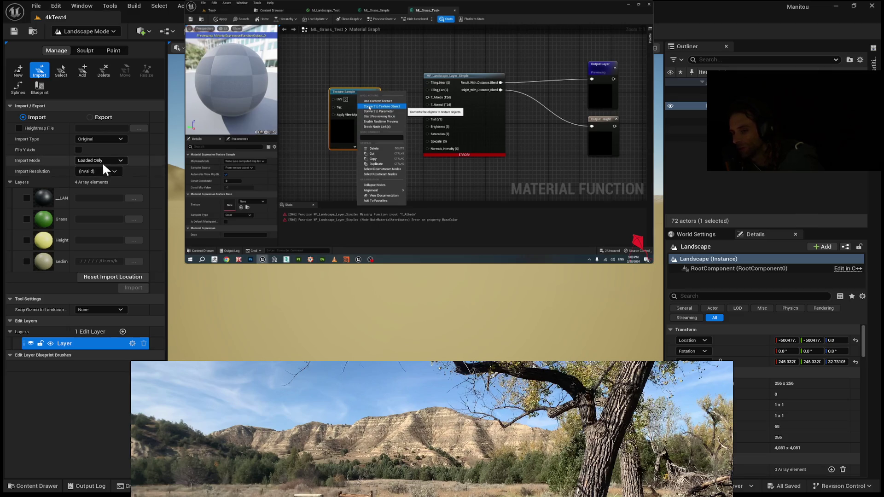
# - Try Import Mode All, revert to Loaded Only, and add a new landscape edit layer
pyautogui.click(103, 160)
pyautogui.click(102, 173)
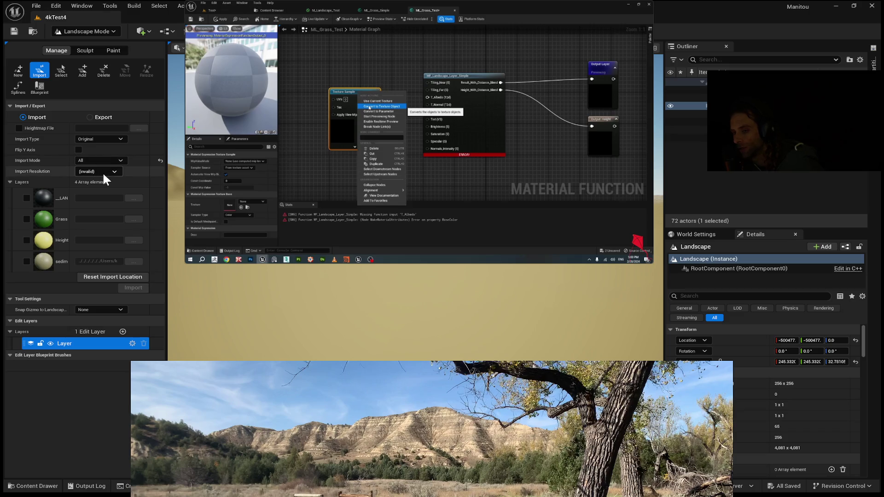
pyautogui.hotkey('ctrl', 'z')
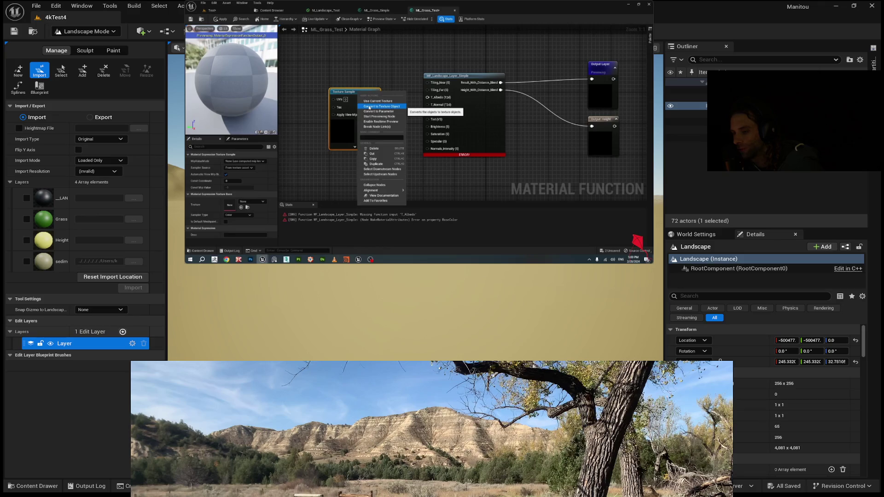
pyautogui.click(122, 332)
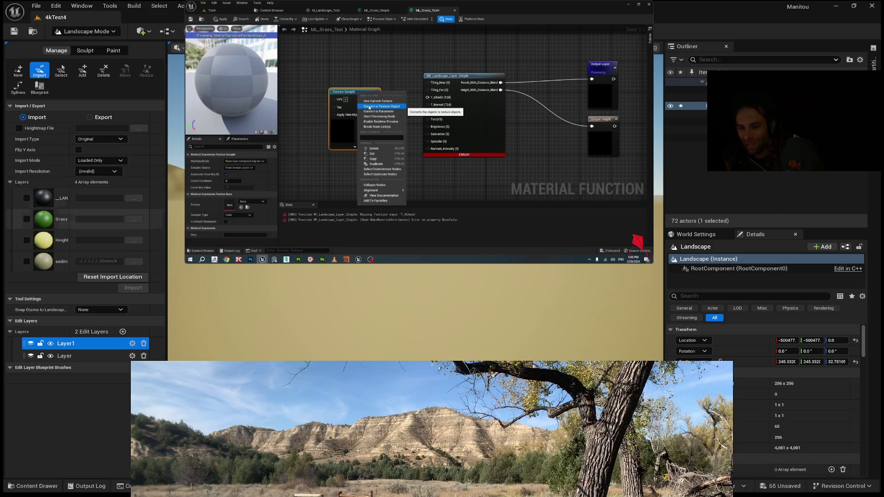
# - Re-tick the sedim layer checkbox to include it in the import
pyautogui.click(26, 261)
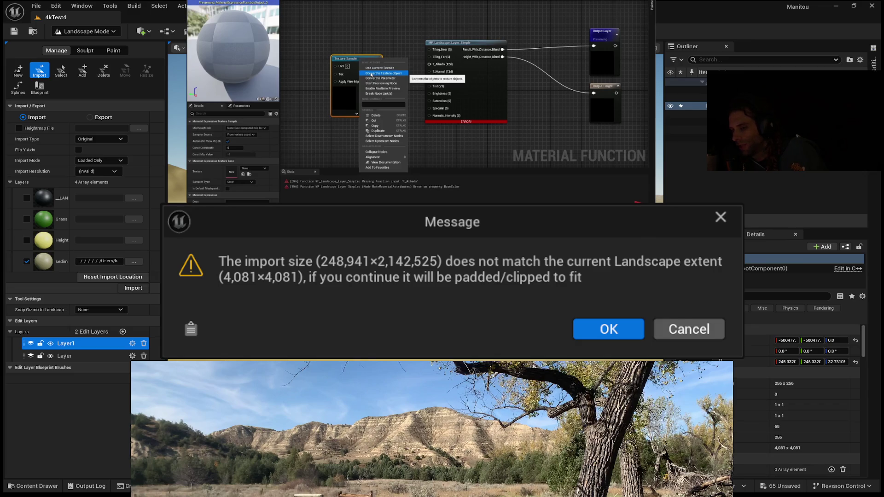
pyautogui.click(689, 329)
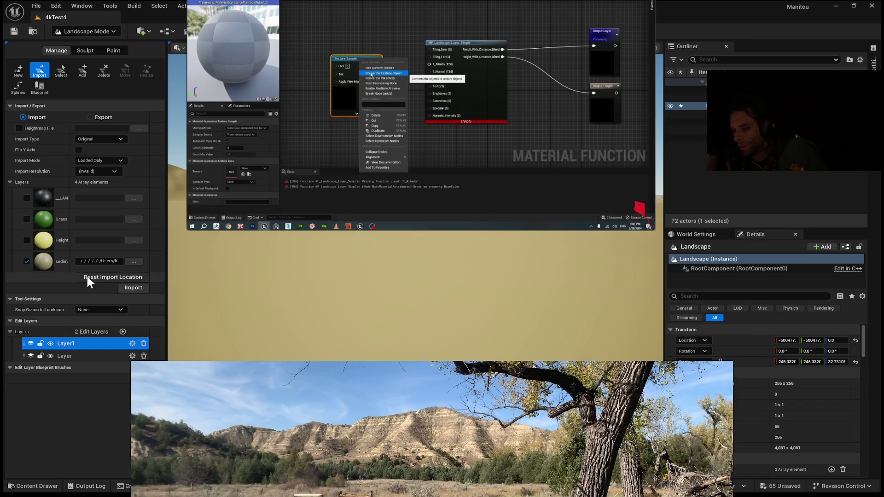
pyautogui.click(134, 286)
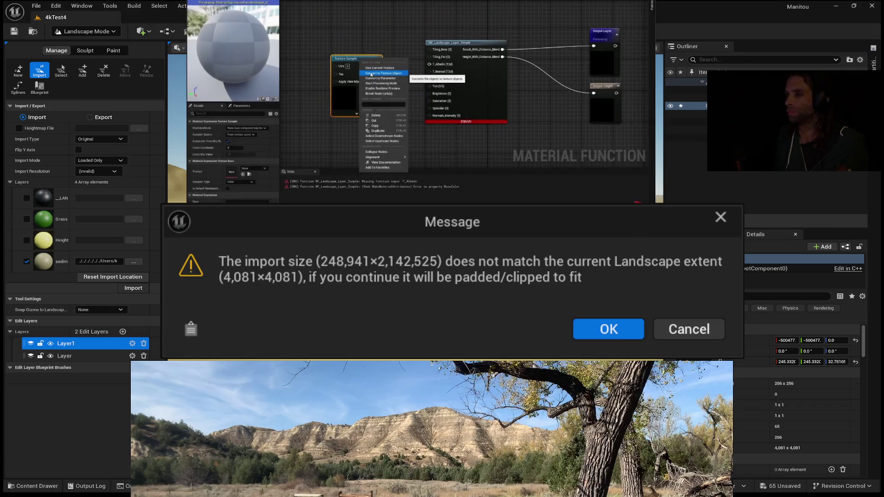
pyautogui.click(516, 75)
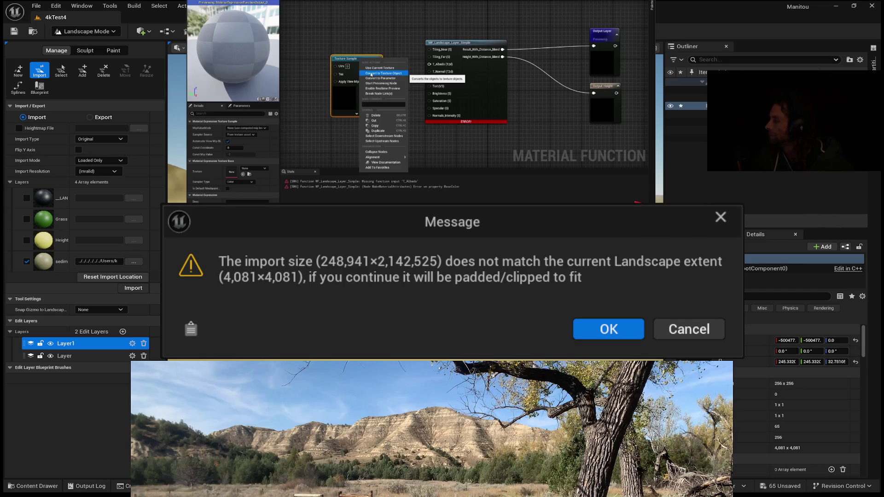
pyautogui.moveTo(593, 63)
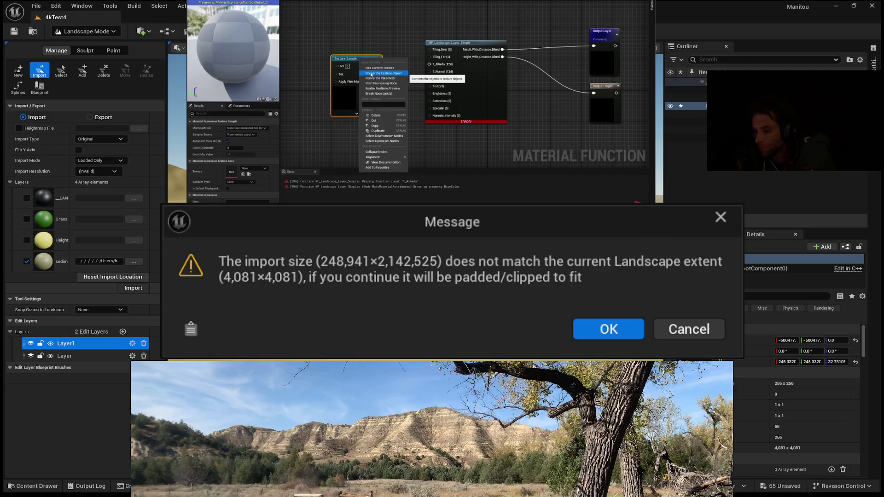
pyautogui.click(691, 332)
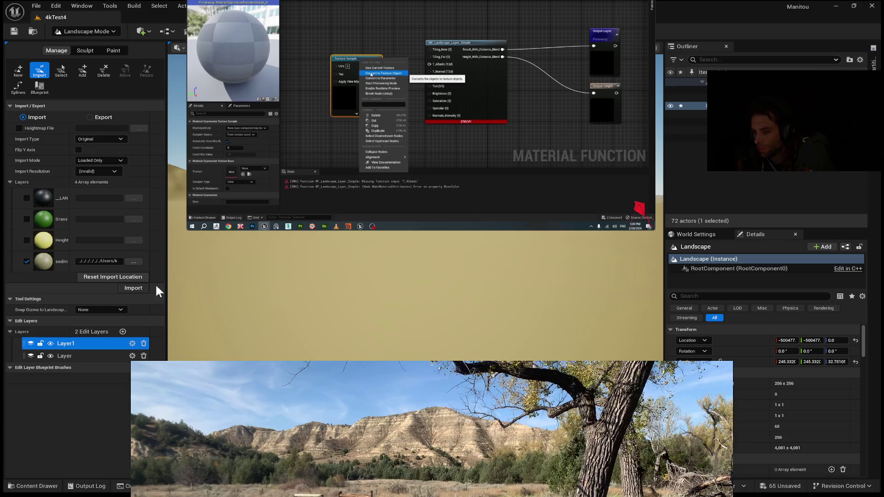
# - Retry the import, accept the tiled PNG image set with Yes, and import again
pyautogui.click(147, 288)
pyautogui.click(681, 331)
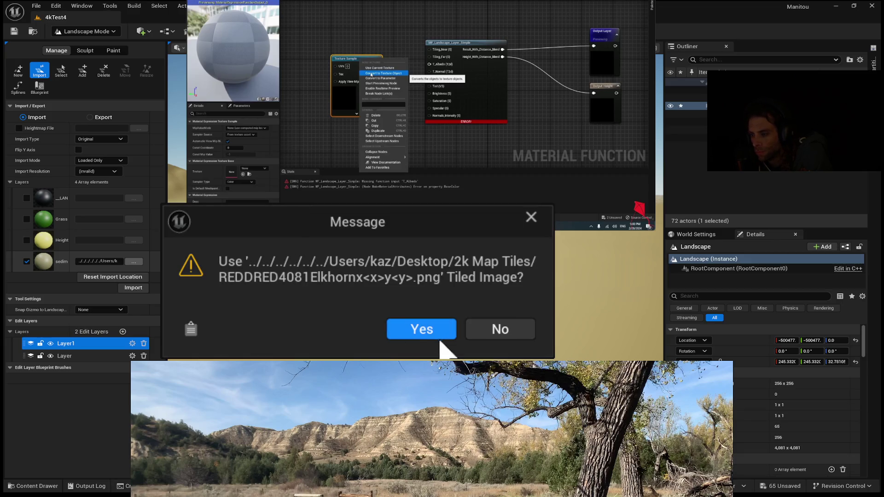
pyautogui.click(443, 330)
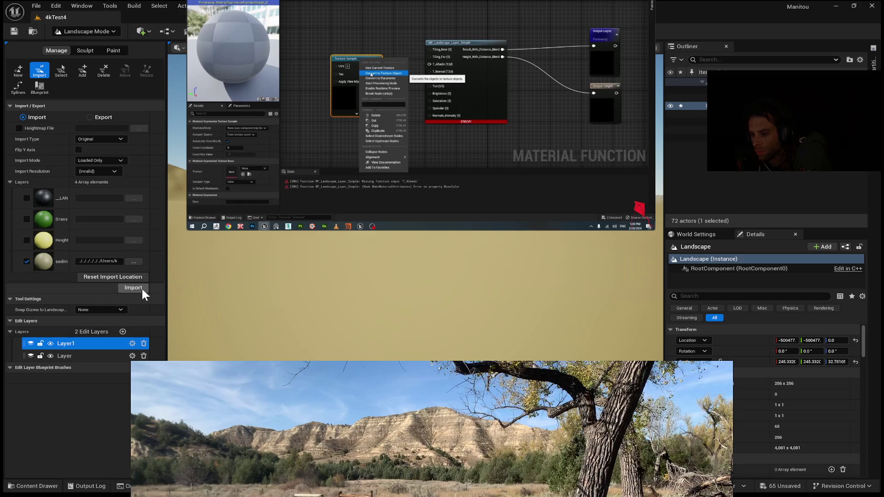
pyautogui.click(134, 287)
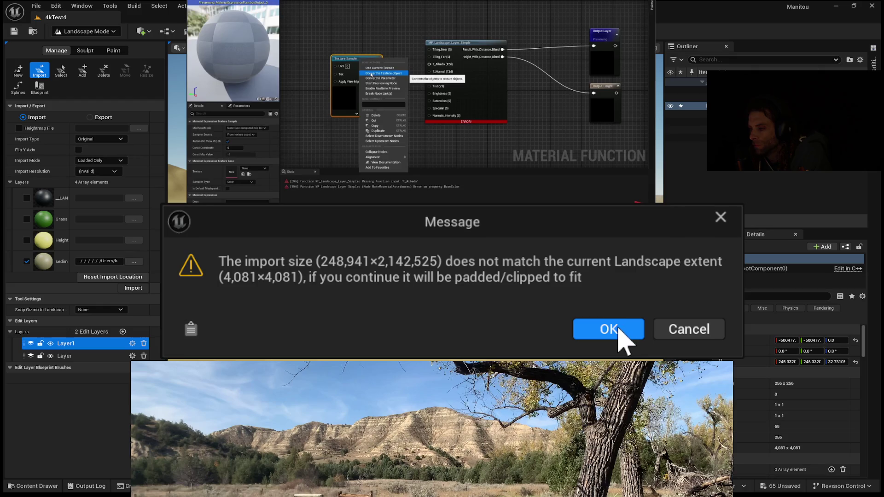
# - Cancel the mismatched-size heightmap import in the warning dialog
pyautogui.click(721, 328)
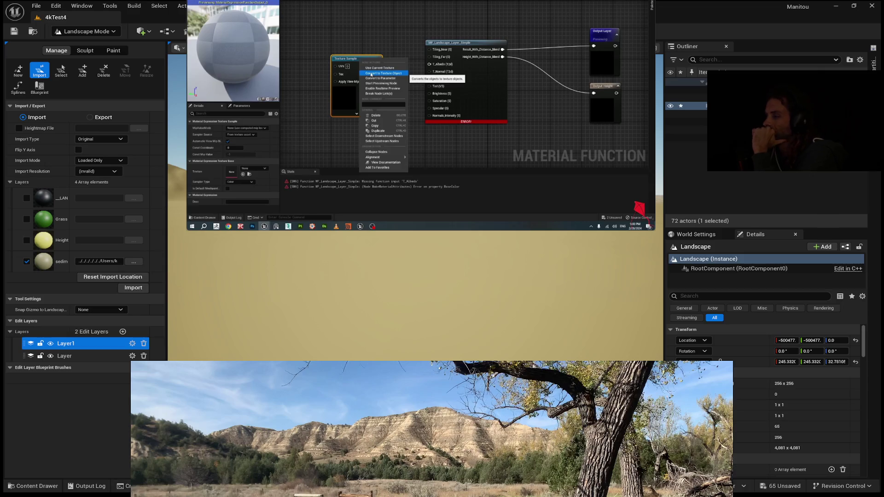
# - Focus the viewport on the desert landscape and retry the import as a tiled image
pyautogui.press('f')
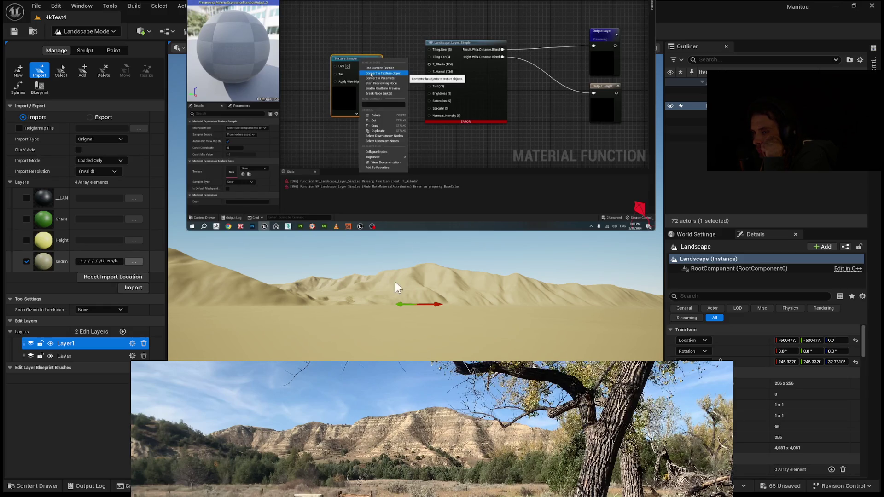
pyautogui.click(417, 329)
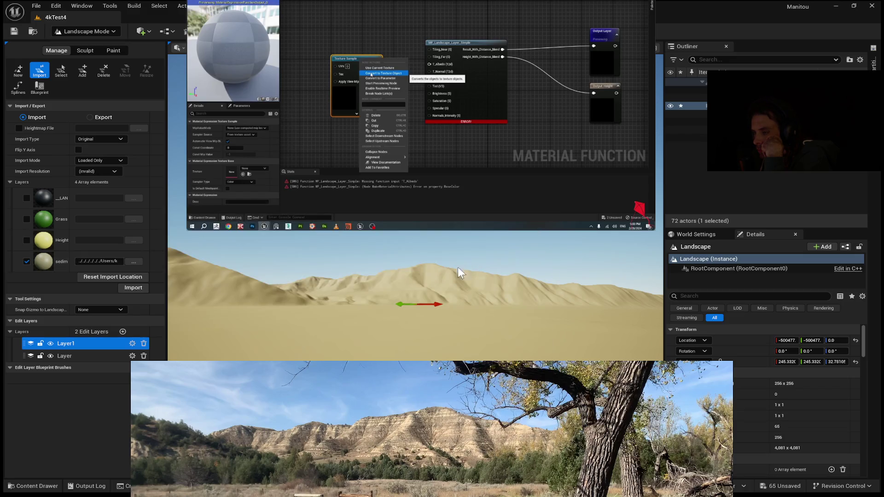
pyautogui.click(145, 288)
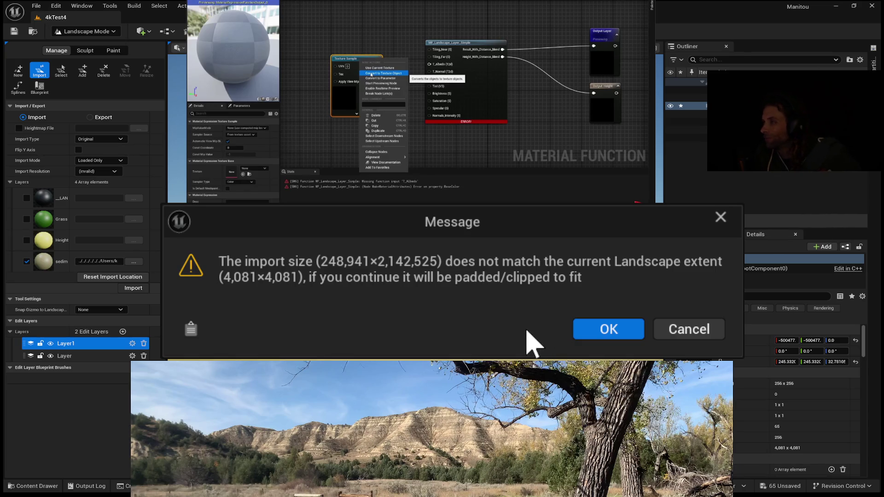
# - Cancel the size-mismatched heightmap import, then accept the tiled-image prompt when importing again
pyautogui.click(691, 342)
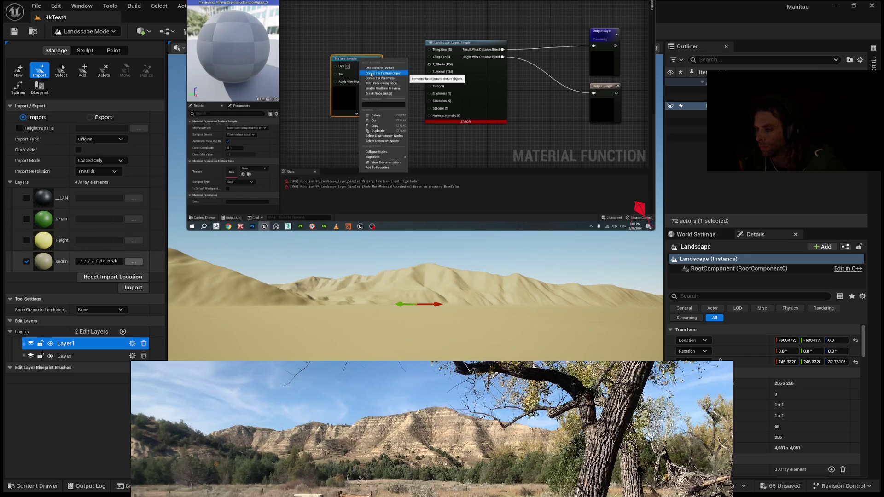
pyautogui.click(438, 325)
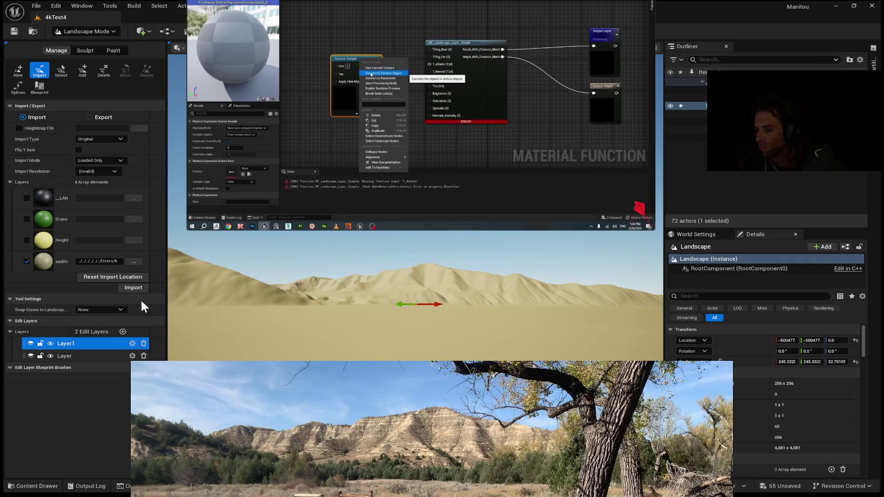
pyautogui.click(138, 289)
pyautogui.click(684, 329)
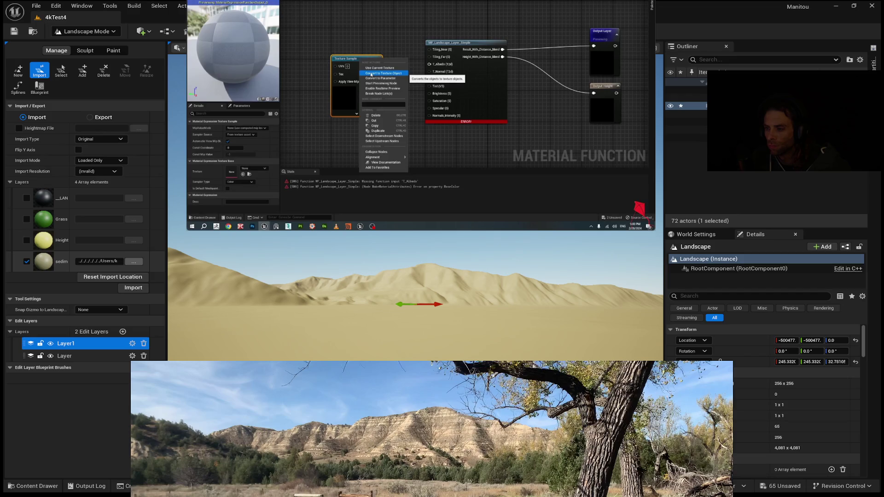
pyautogui.click(417, 331)
pyautogui.click(142, 287)
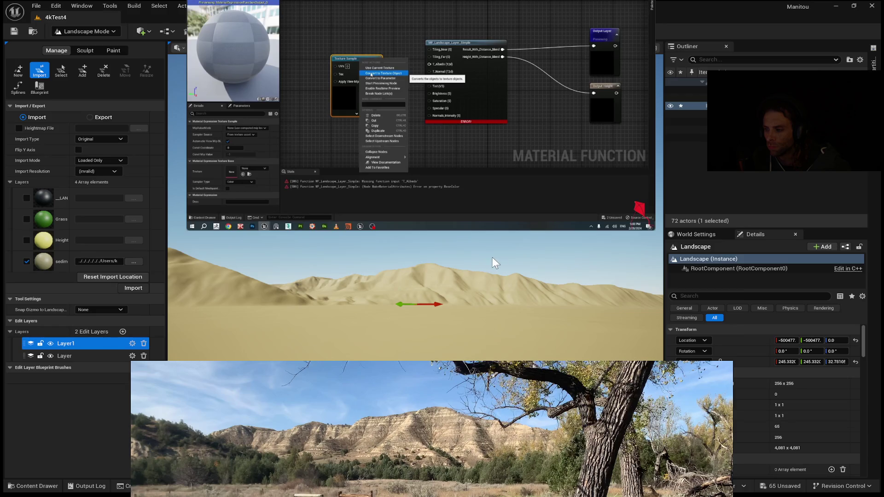
pyautogui.click(686, 327)
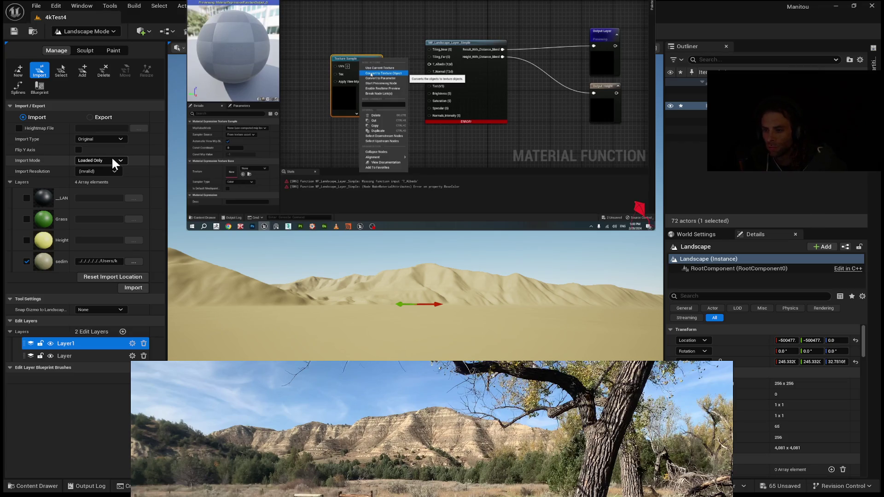
# - Change the landscape Import Mode from Loaded Only to All
pyautogui.click(100, 160)
pyautogui.click(131, 168)
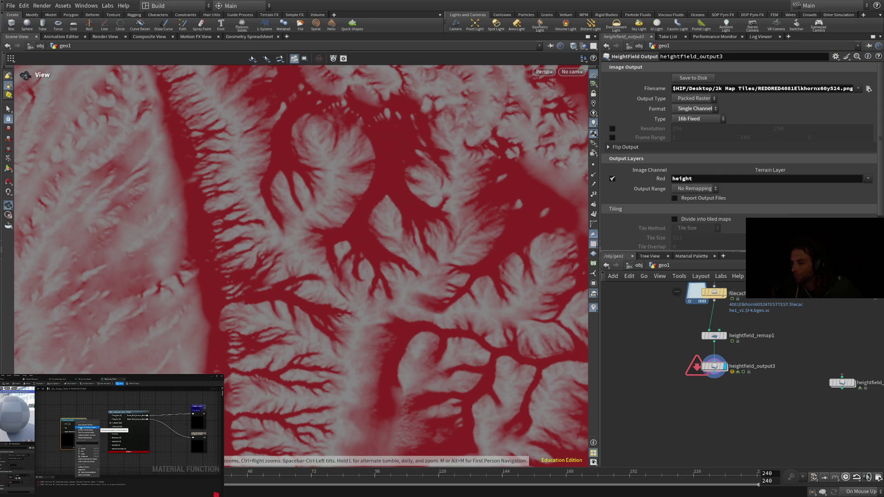
pyautogui.scroll(-1, 656, 336)
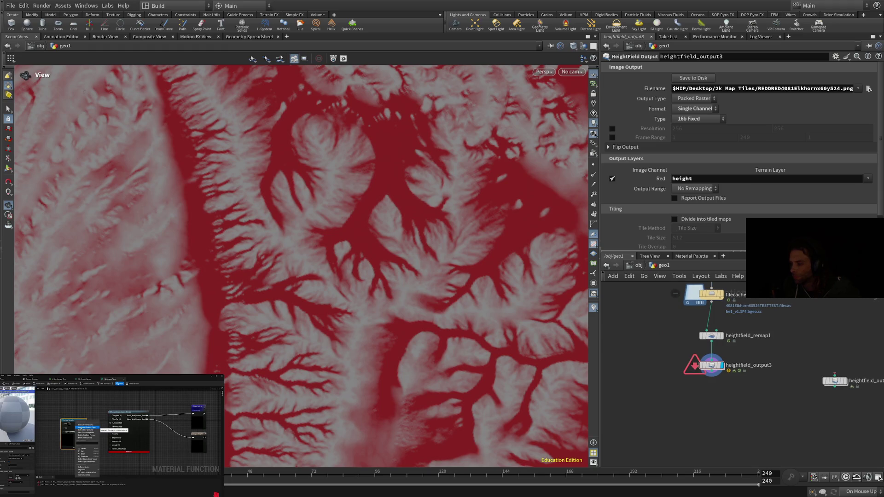
pyautogui.scroll(-4, 691, 391)
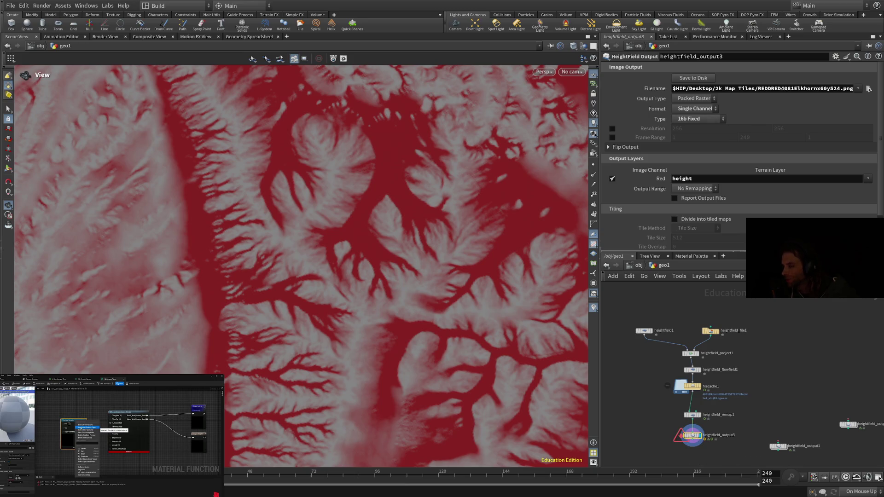
pyautogui.click(867, 179)
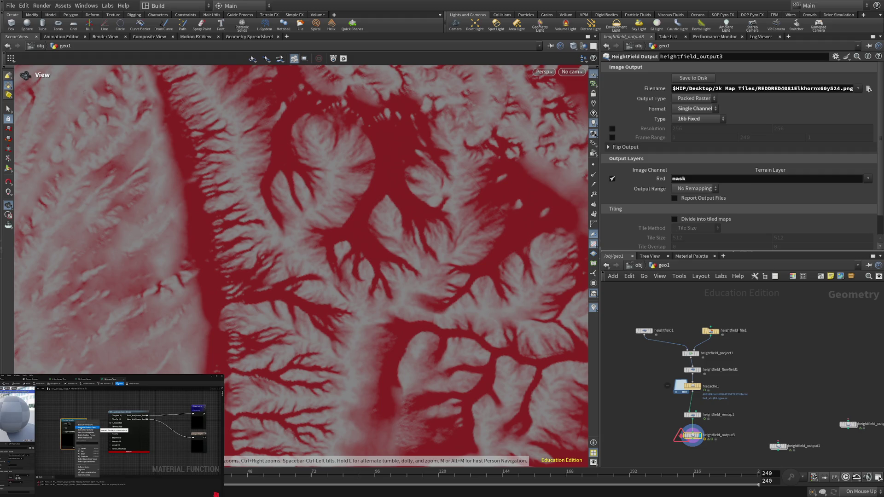
pyautogui.moveTo(600, 175); pyautogui.dragTo(480, 175)
pyautogui.scroll(5, 657, 428)
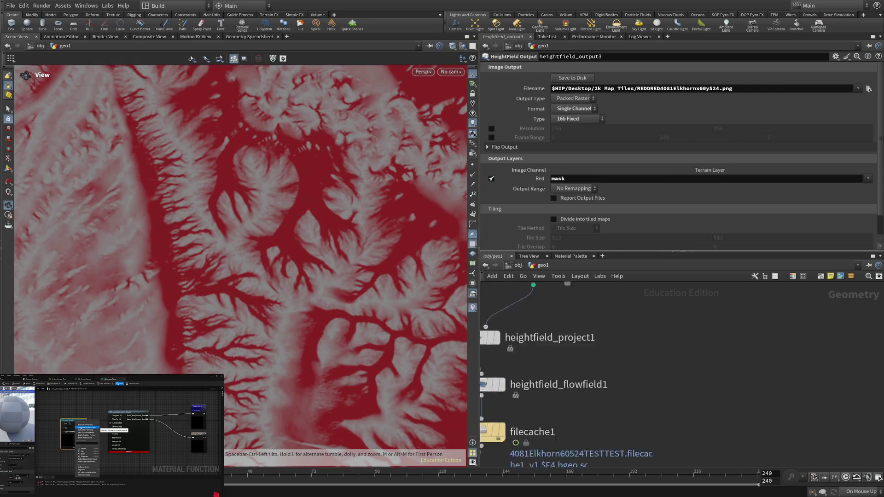
pyautogui.moveTo(583, 449)
pyautogui.mouseDown()
pyautogui.moveTo(600, 417)
pyautogui.moveTo(618, 340)
pyautogui.mouseUp()
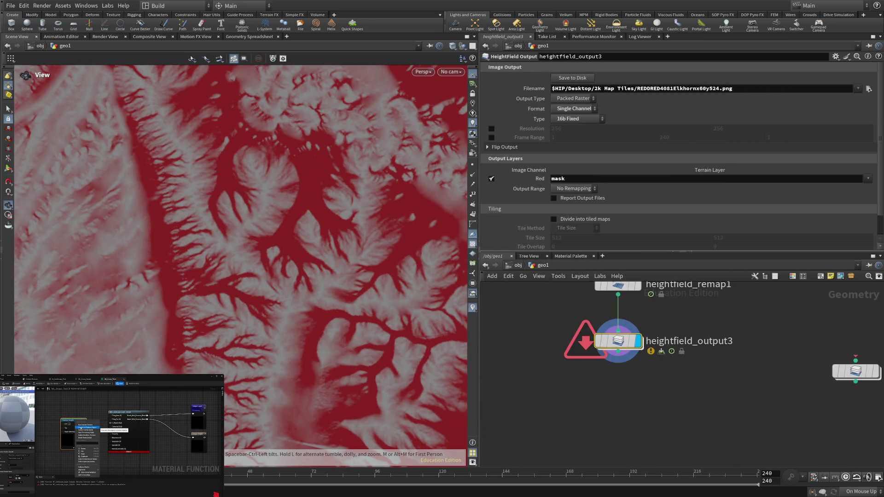
pyautogui.click(592, 317)
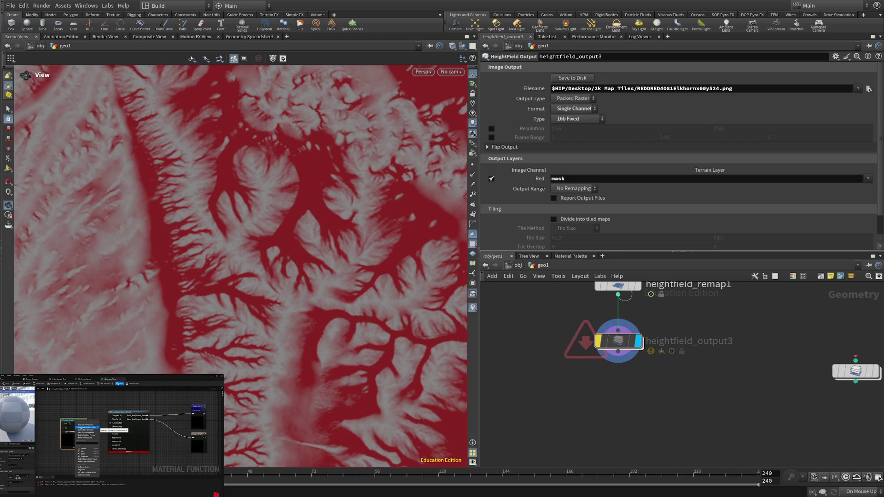
pyautogui.click(636, 286)
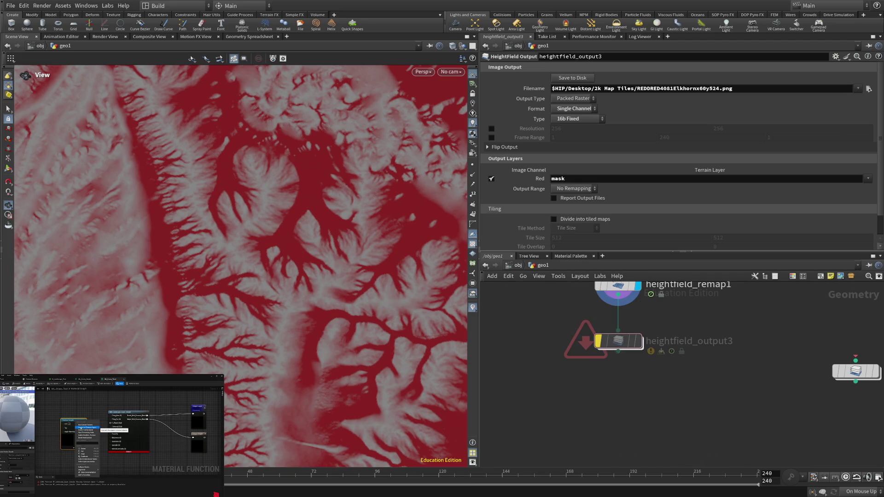
pyautogui.click(637, 340)
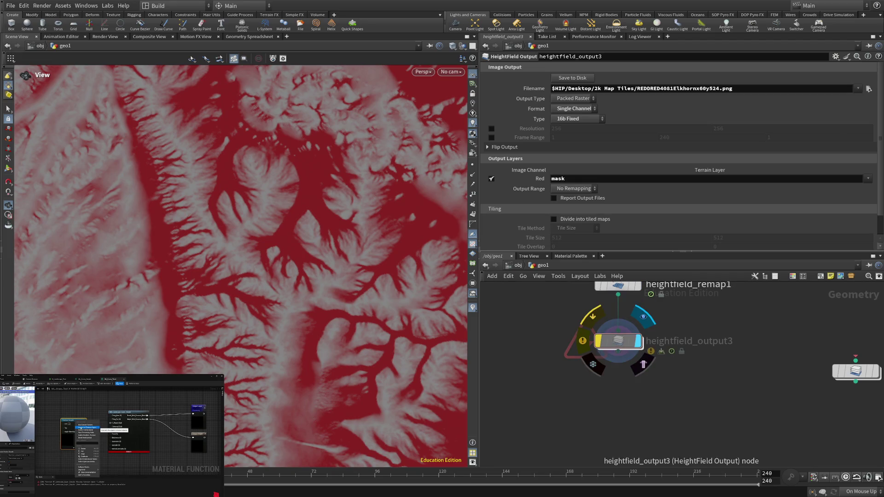
pyautogui.scroll(-3, 681, 359)
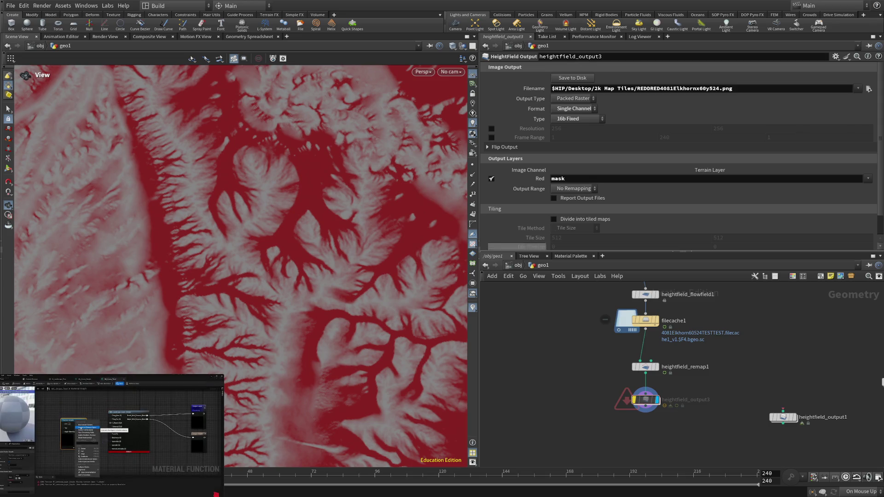
# - Bypass the heightfield_output3 node with Q
pyautogui.scroll(2, 241, 266)
pyautogui.scroll(-5, 241, 267)
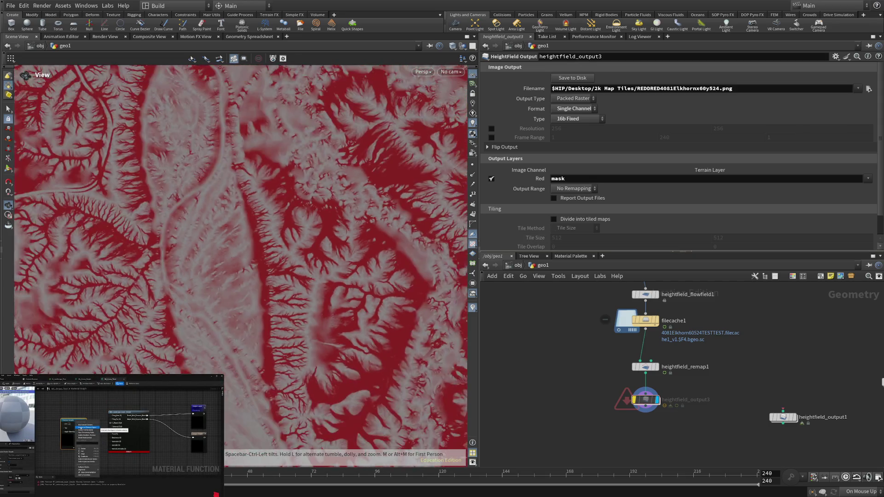
pyautogui.scroll(-2, 241, 266)
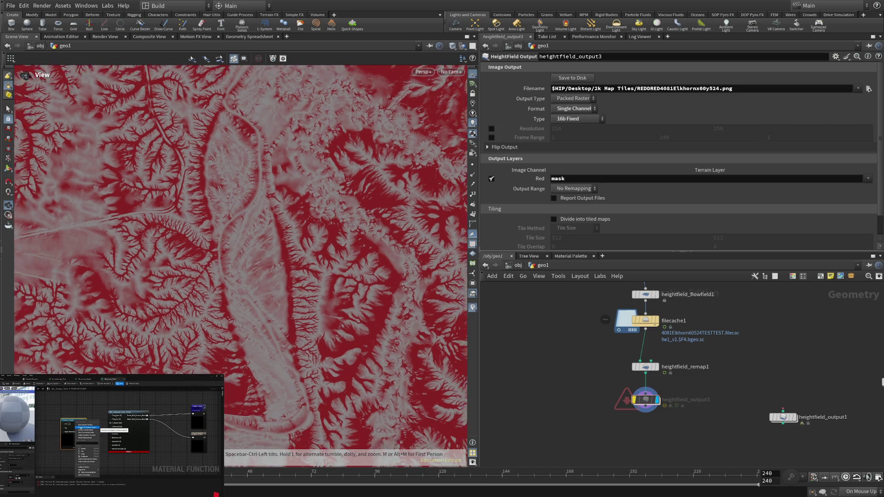
pyautogui.scroll(3, 240, 267)
pyautogui.moveTo(645, 400)
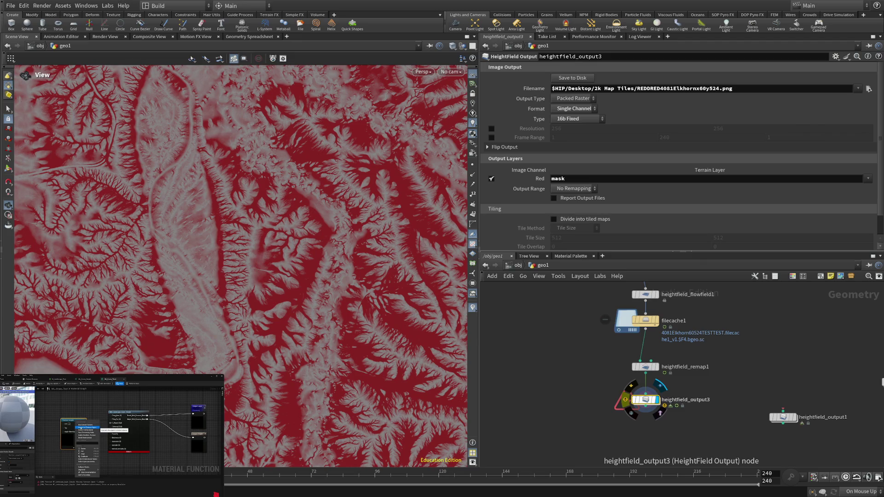
pyautogui.click(645, 400)
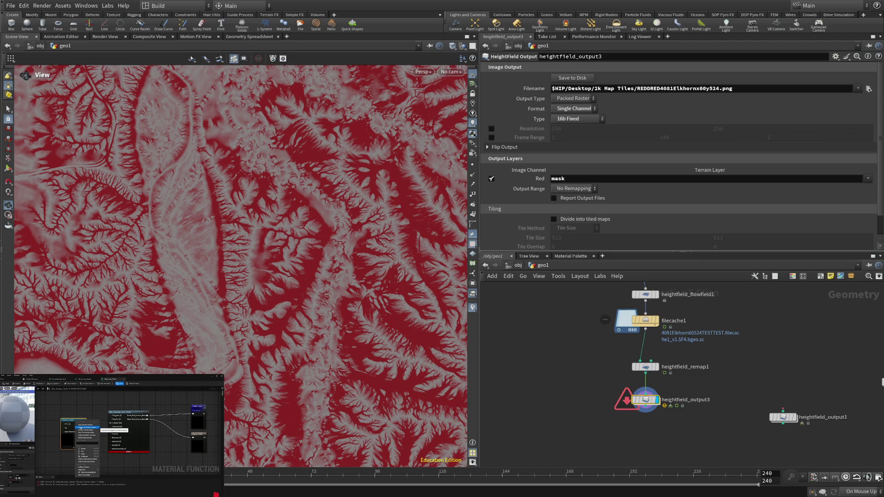
pyautogui.press('q')
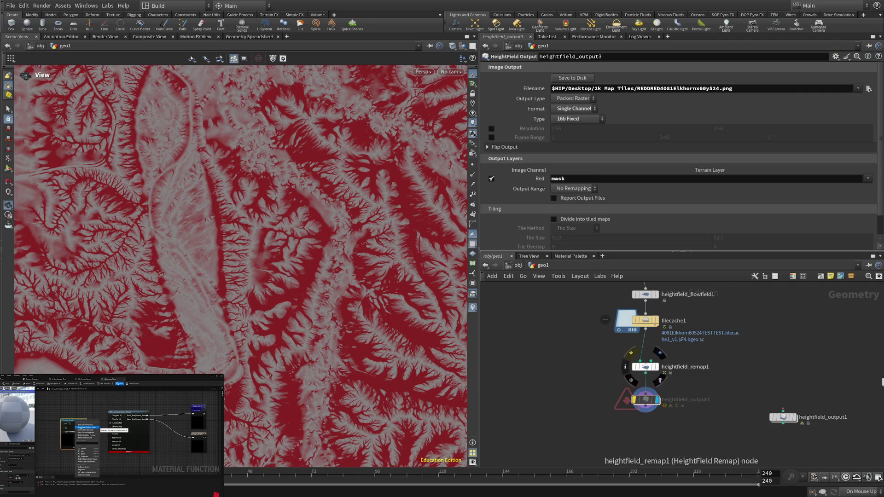
# - Bring the upstream nodes into view and show heightfield_flowfield1's parameters
pyautogui.moveTo(645, 367); pyautogui.dragTo(604, 444)
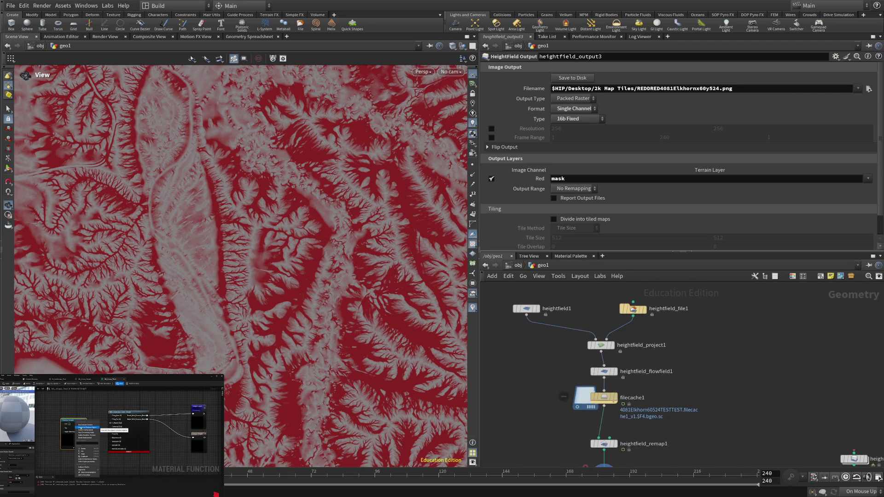
pyautogui.click(604, 444)
pyautogui.click(604, 371)
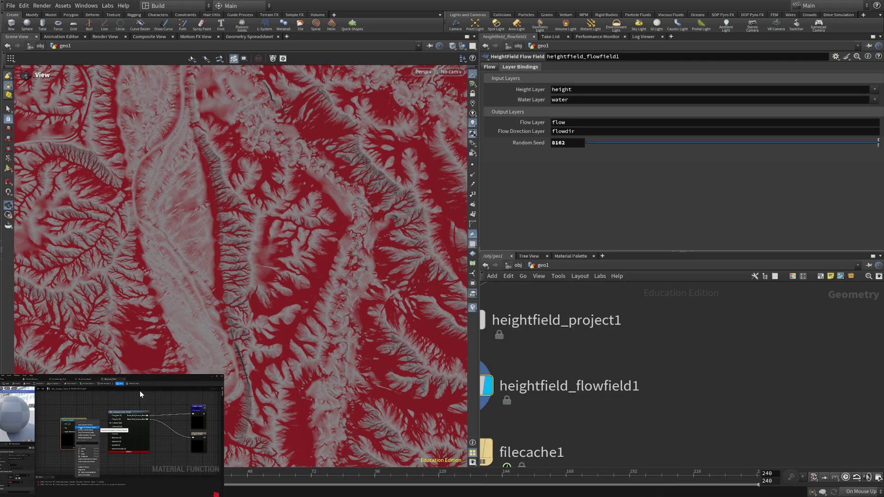
pyautogui.press('h')
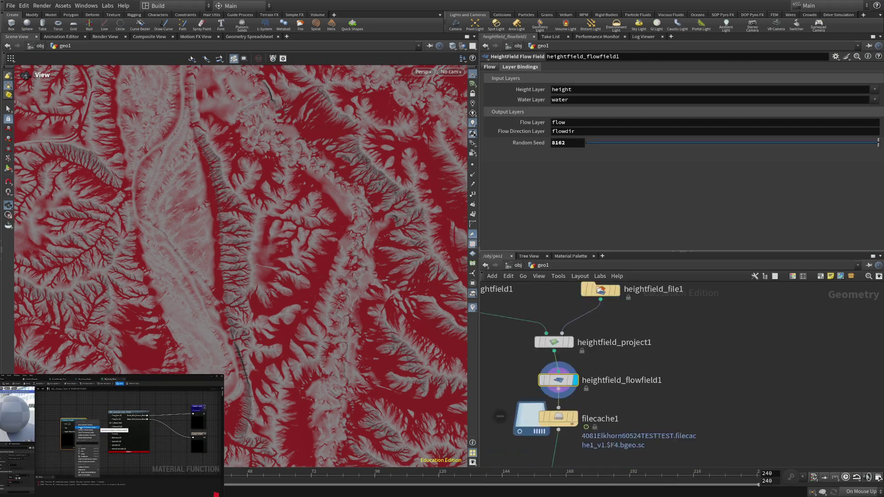
pyautogui.scroll(-2, 644, 369)
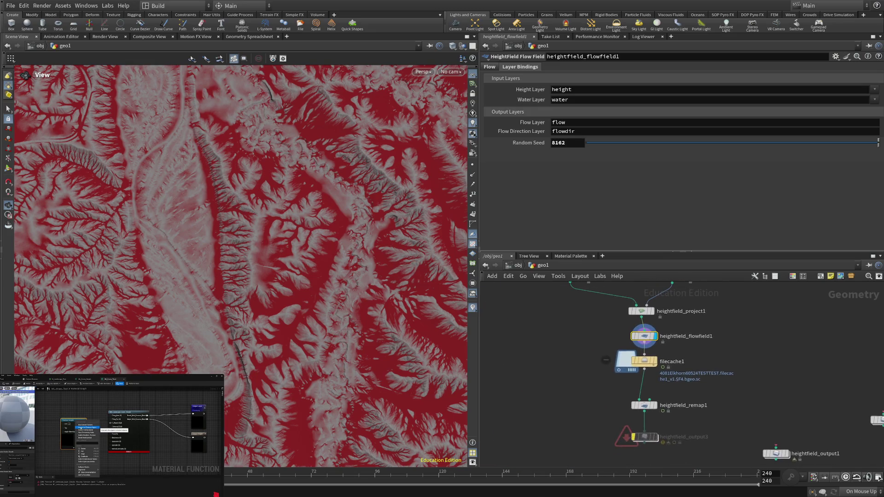
pyautogui.scroll(5, 660, 419)
pyautogui.moveTo(599, 456)
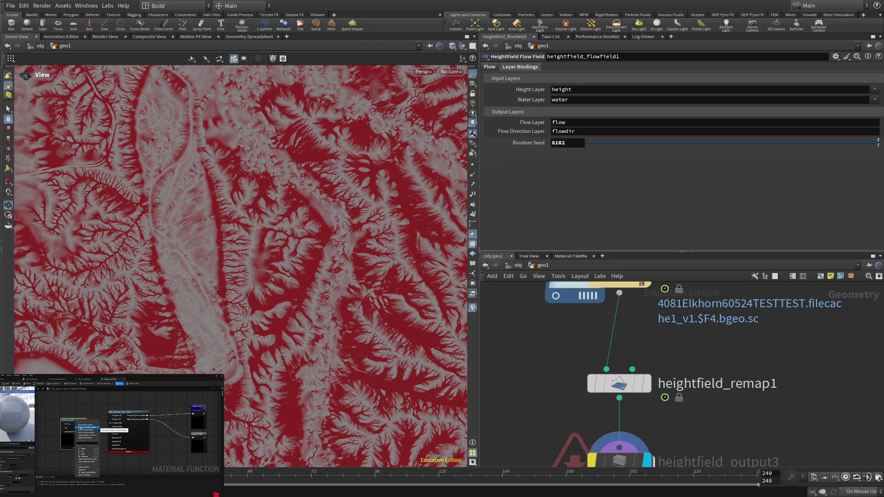
pyautogui.scroll(-2, 635, 415)
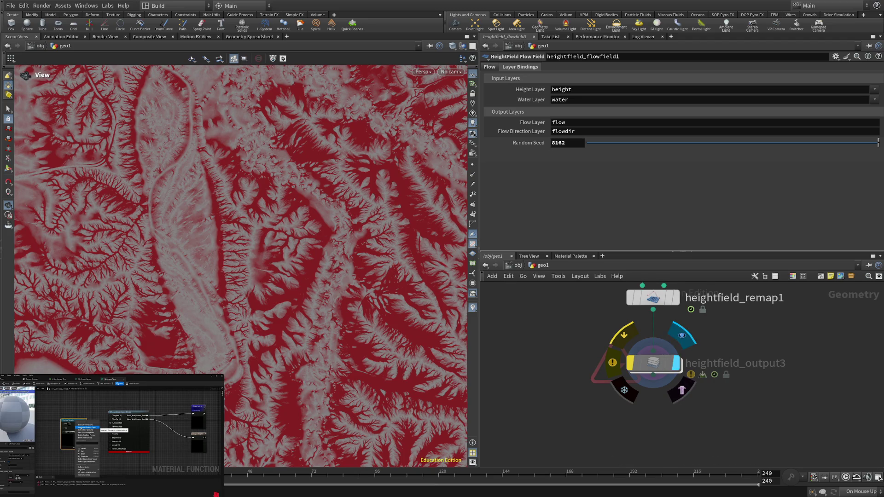
pyautogui.click(675, 297)
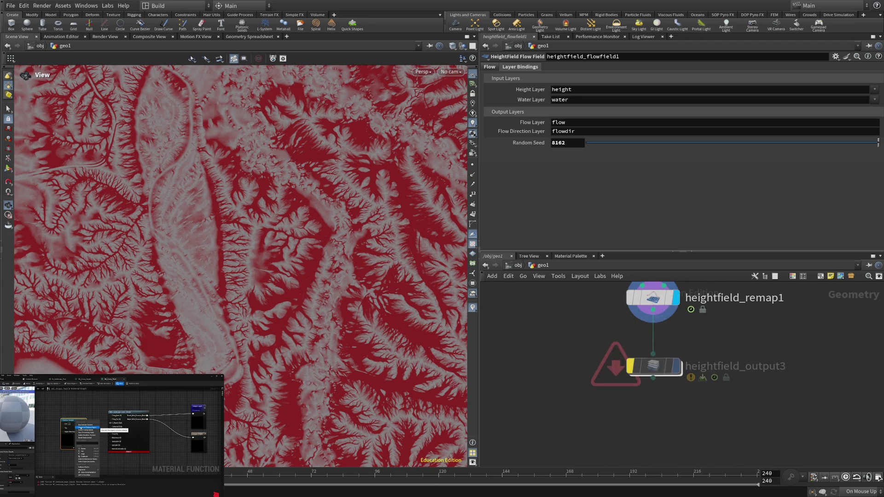
pyautogui.click(675, 366)
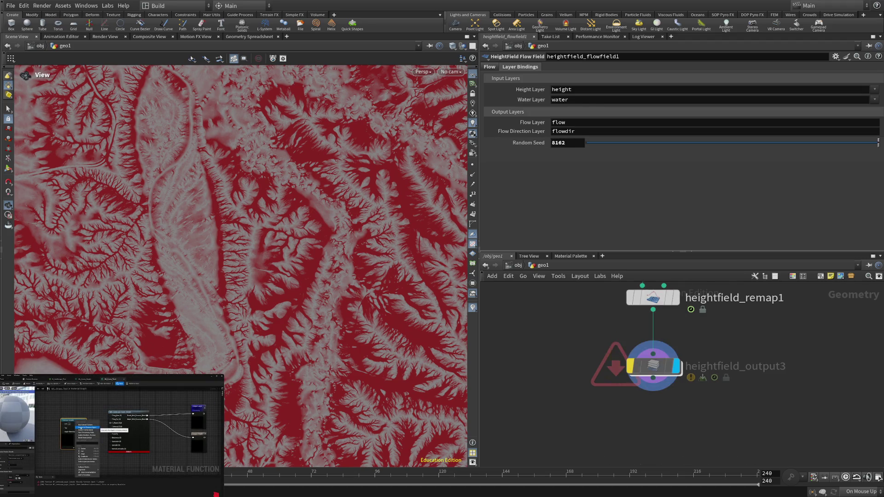
# - Cycle heightfield_output3's Red channel through flow, flowdir.x/y/z and water, returning to mask
pyautogui.click(652, 366)
pyautogui.scroll(-2, 679, 156)
pyautogui.click(564, 155)
pyautogui.click(868, 156)
pyautogui.click(868, 156)
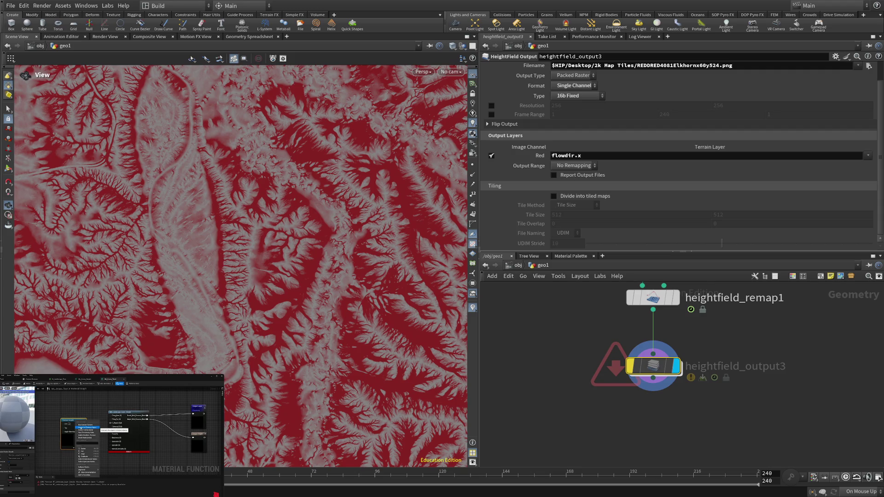
pyautogui.click(868, 156)
pyautogui.click(867, 155)
pyautogui.click(867, 155)
pyautogui.click(868, 156)
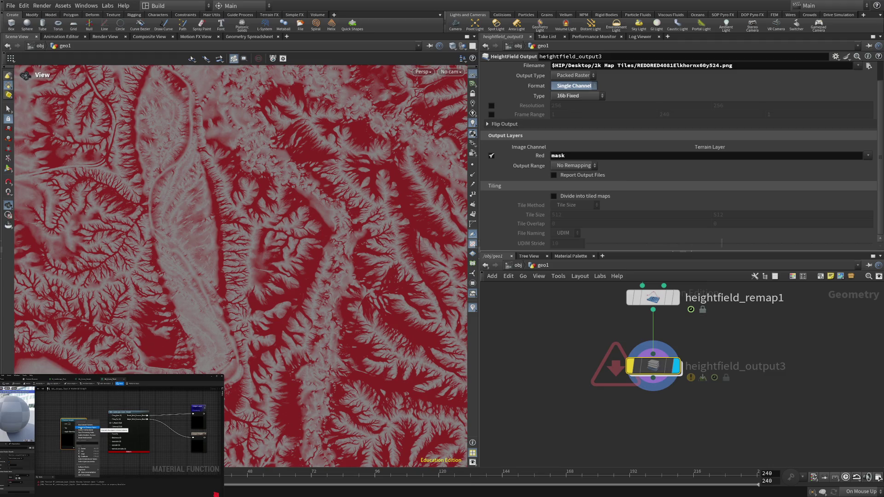
# - Expand the Flip Output folder, glance at Tree View, then return to the zoomed-out geo1 network
pyautogui.click(504, 124)
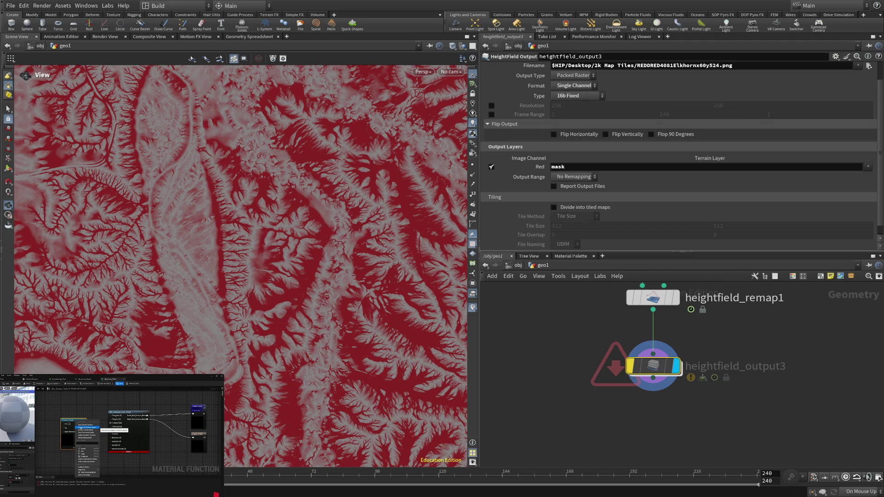
pyautogui.scroll(-1, 681, 156)
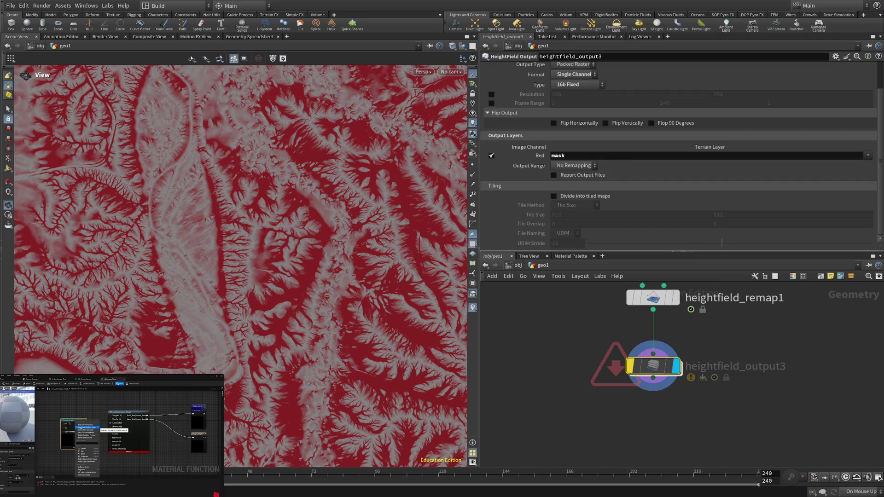
pyautogui.click(529, 256)
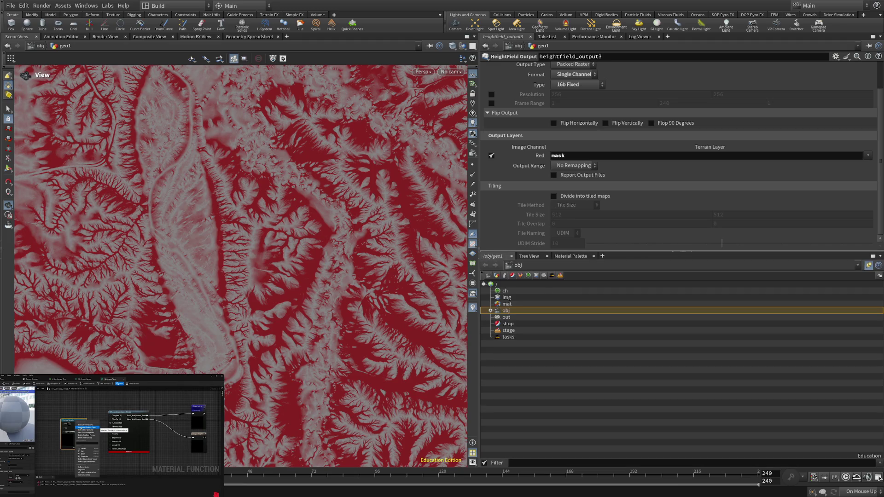
pyautogui.click(493, 256)
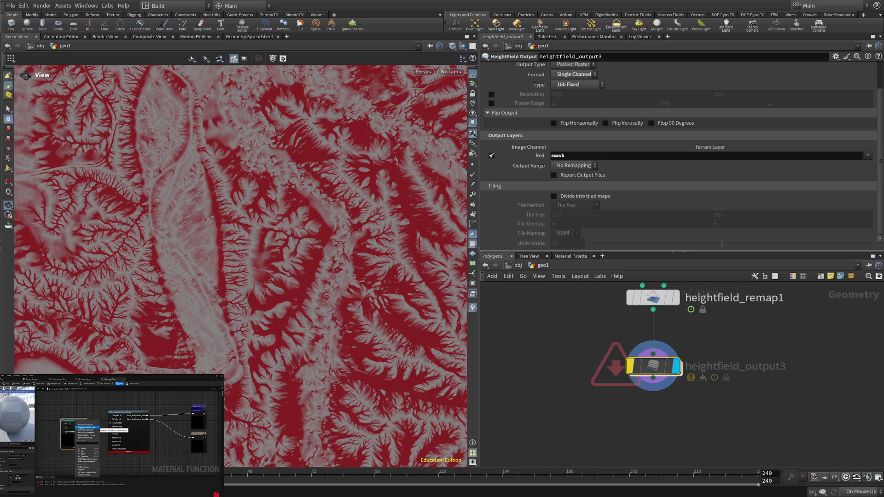
pyautogui.scroll(3, 679, 152)
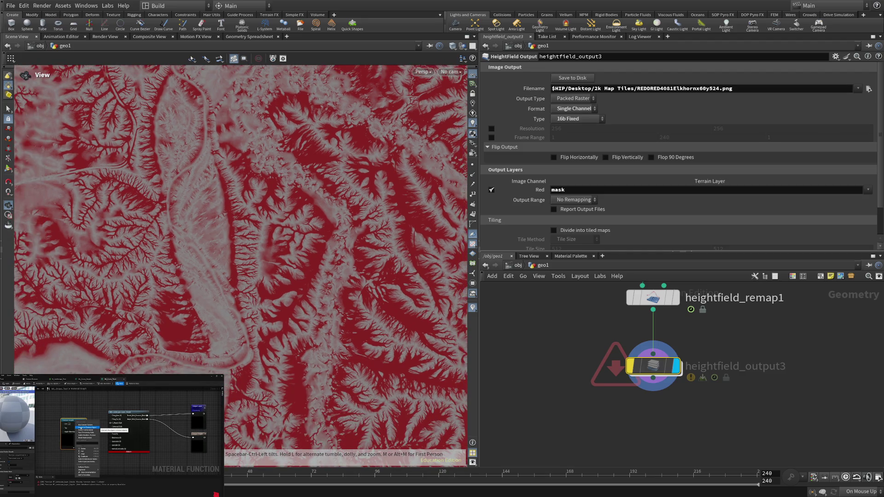
pyautogui.scroll(-5, 592, 335)
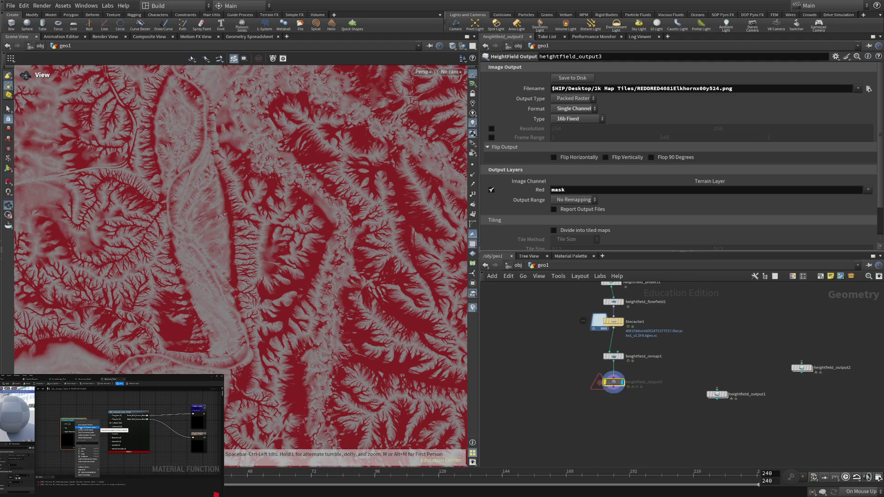
pyautogui.press('i')
pyautogui.scroll(3, 613, 350)
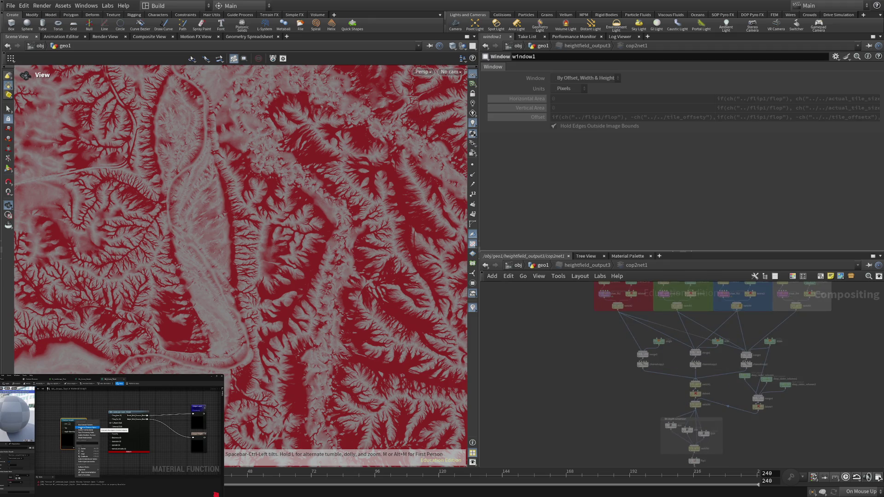
pyautogui.scroll(8, 693, 456)
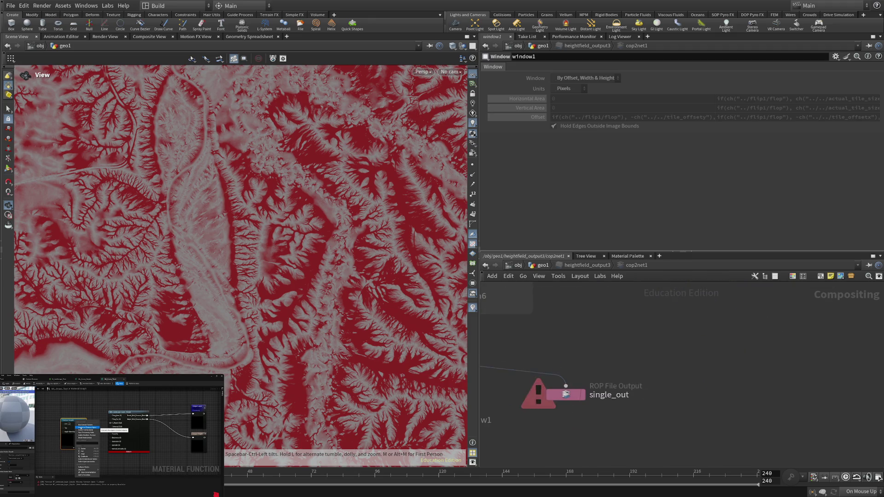
pyautogui.scroll(3, 630, 350)
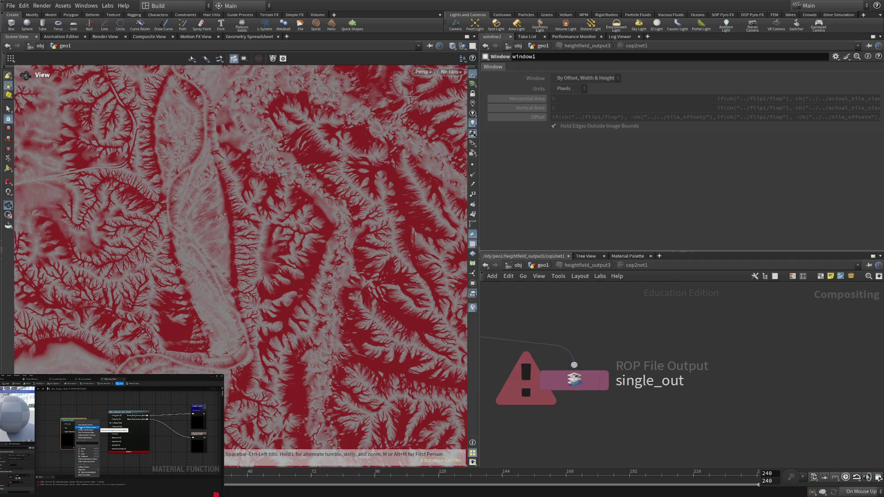
pyautogui.click(574, 380)
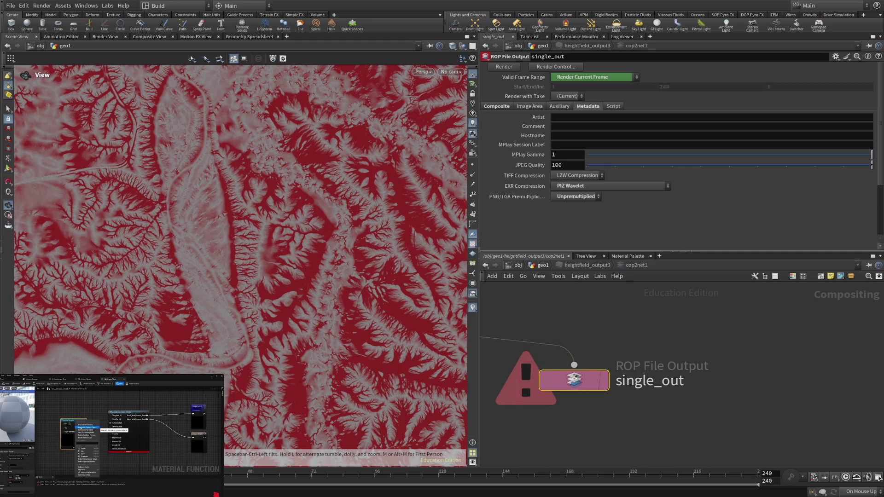
pyautogui.scroll(-6, 532, 306)
pyautogui.scroll(1, 538, 306)
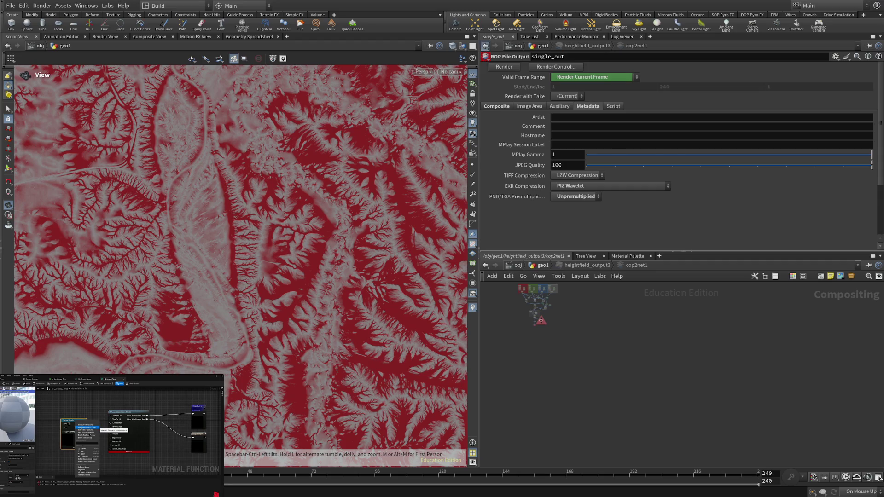
pyautogui.click(485, 46)
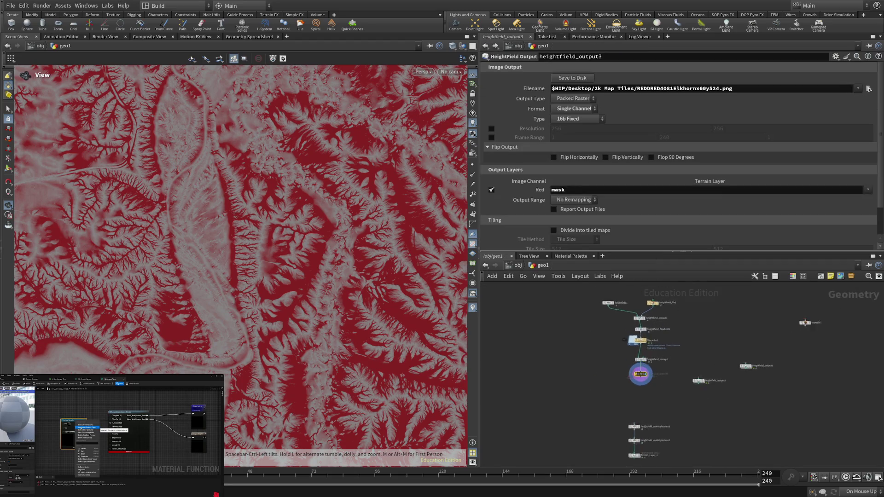